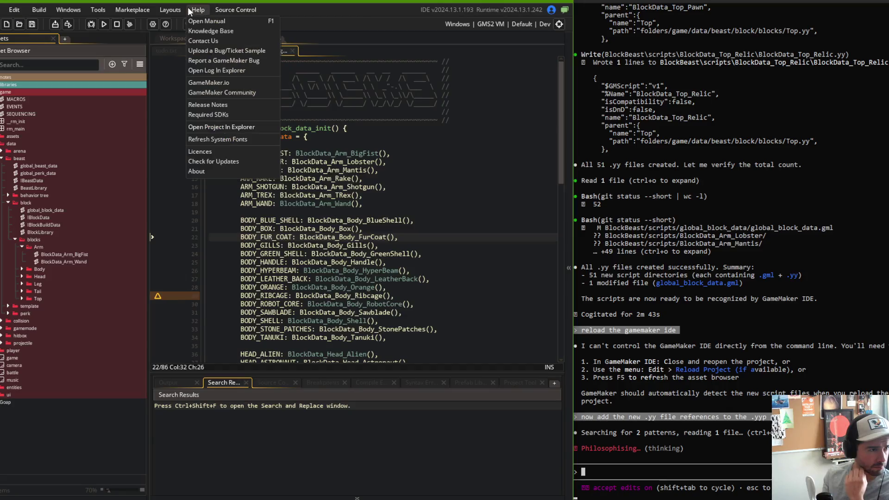
- Browse the menus, close them unused, and click into the block data code
mouse_move(110, 10)
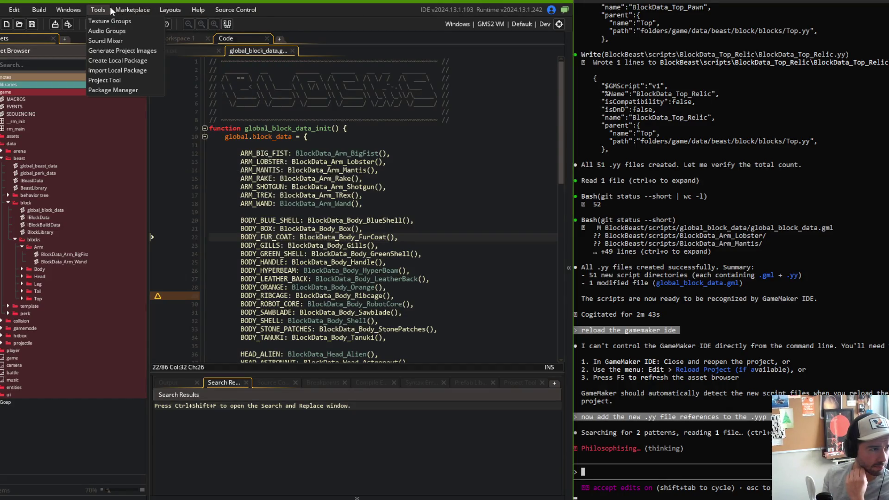
left_click(306, 188)
left_click(308, 191)
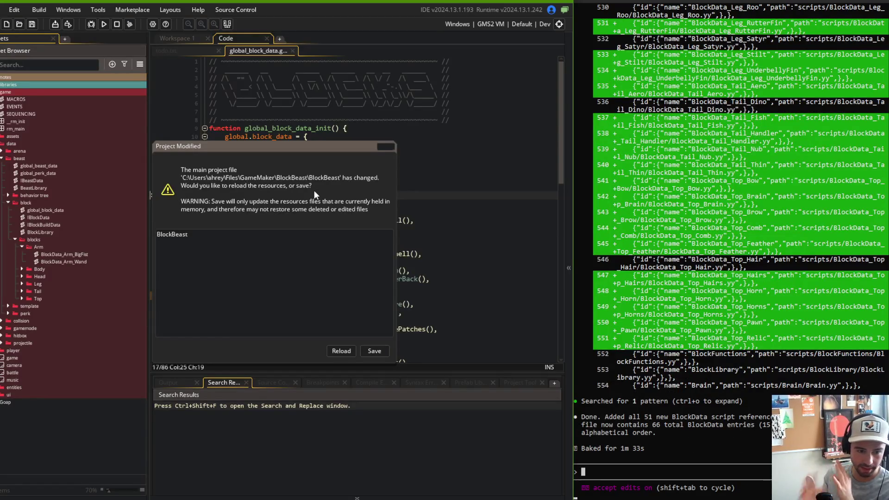
- Reload the project and expand data > beast > block > blocks to list the Arm, Body and Head scripts
left_click(341, 351)
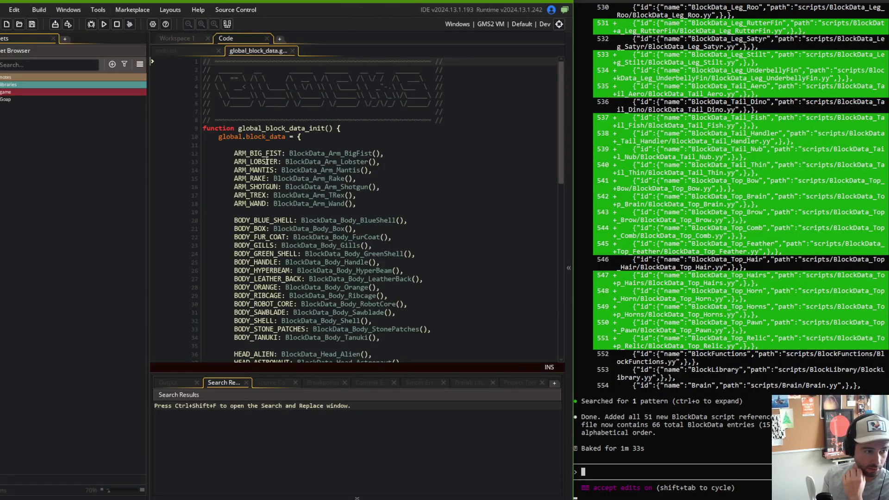
double_click(5, 91)
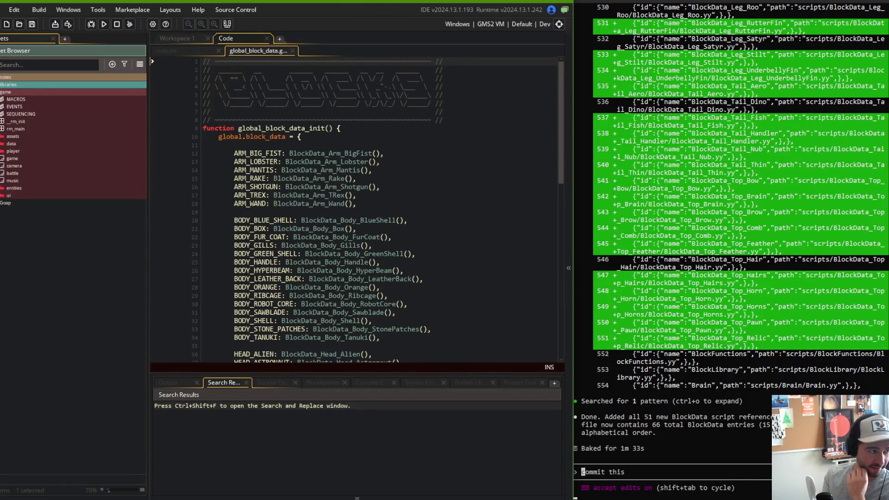
left_click(1, 144)
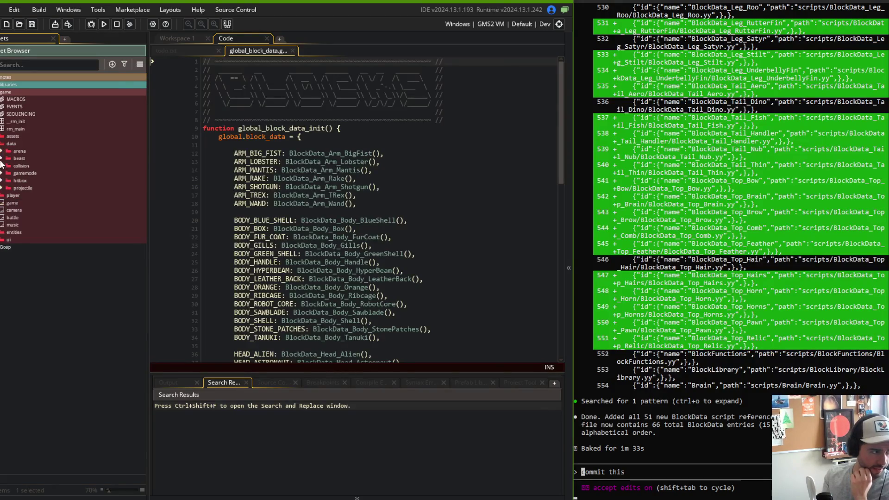
left_click(2, 160)
double_click(14, 204)
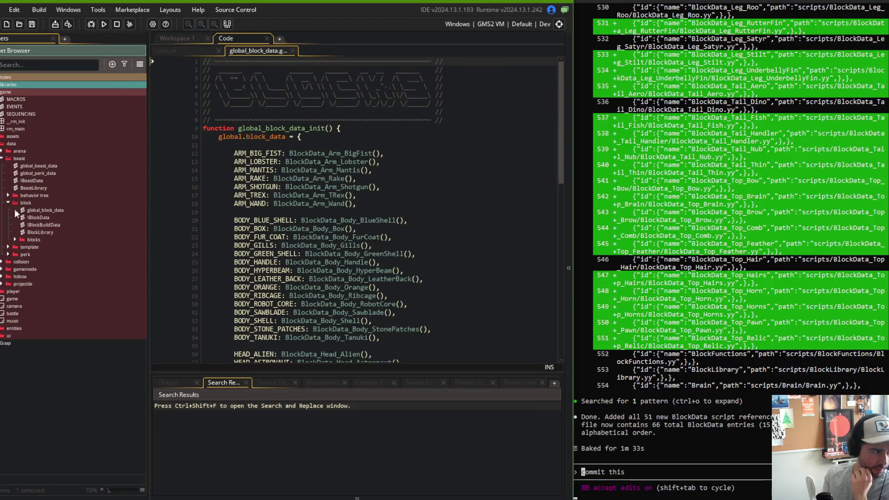
left_click(16, 239)
left_click(21, 246)
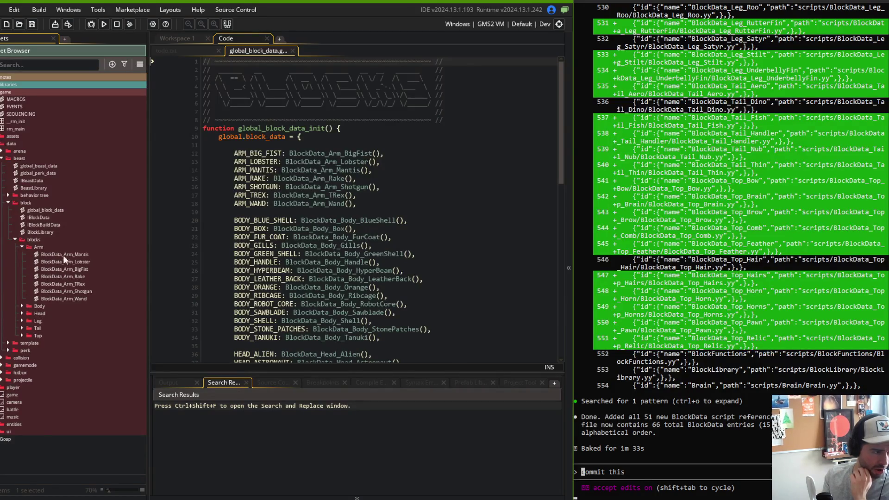
left_click(21, 306)
scroll(87, 310, "down", 3)
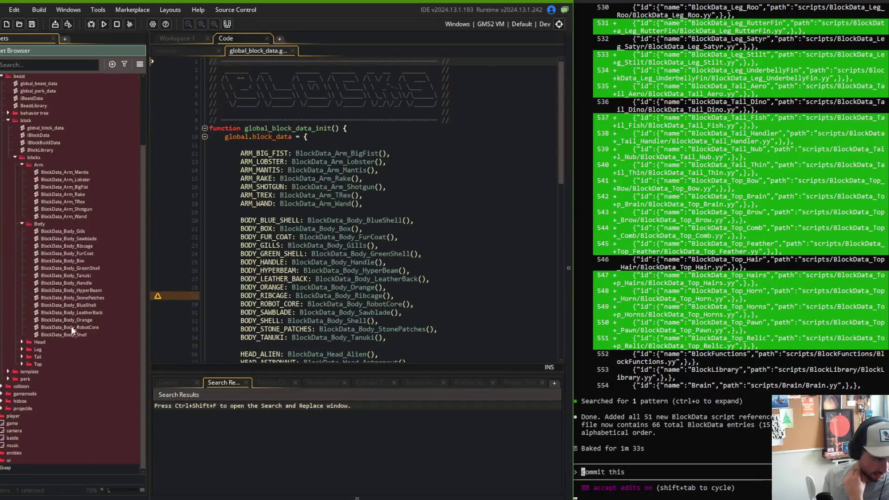
left_click(21, 342)
scroll(43, 368, "down", 3)
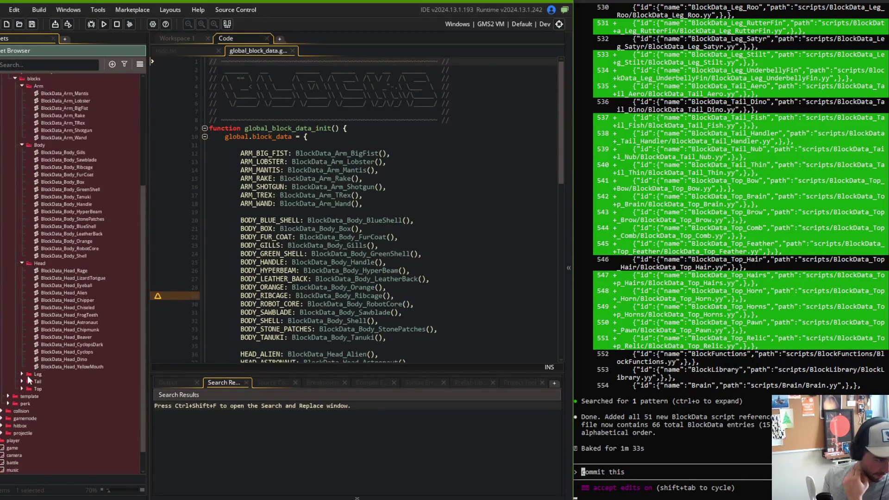
- Inspect the BlockData_Body_BlueShell and BlockData_Arm_BigFist definitions, then build and run with F5
left_click(322, 213)
middle_click(332, 224)
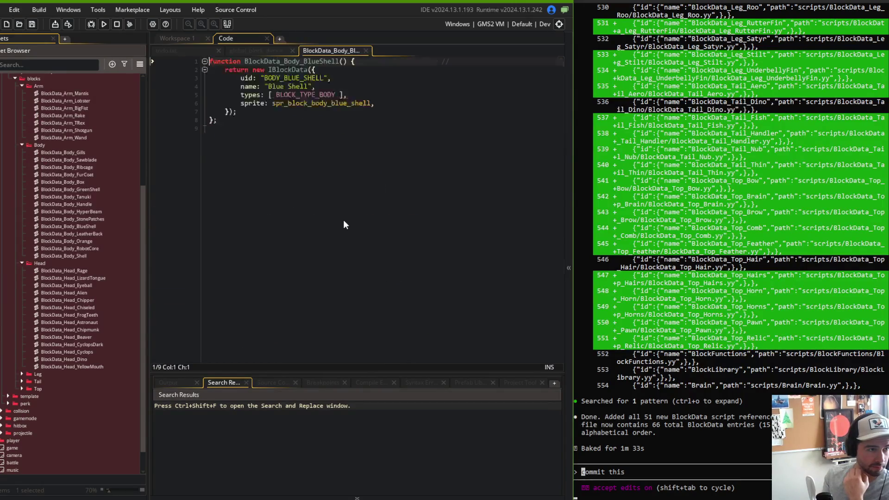
left_click(266, 49)
middle_click(351, 149)
left_click(323, 51)
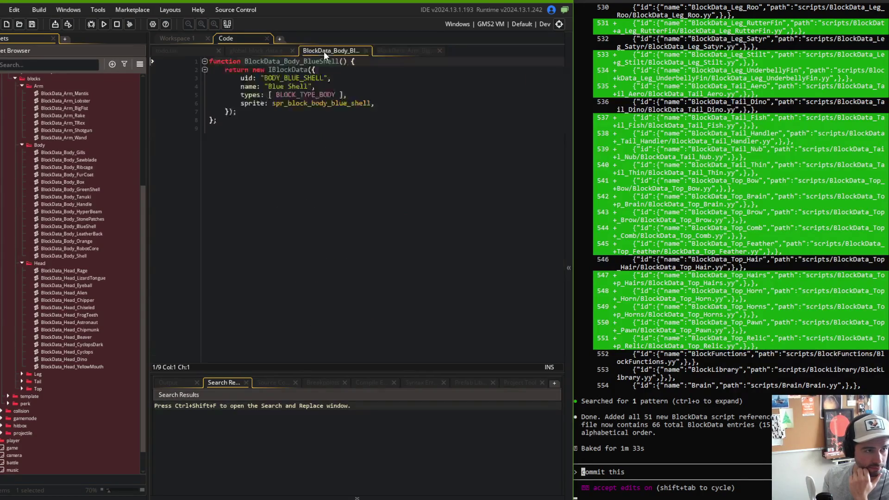
left_click(398, 51)
left_click(326, 51)
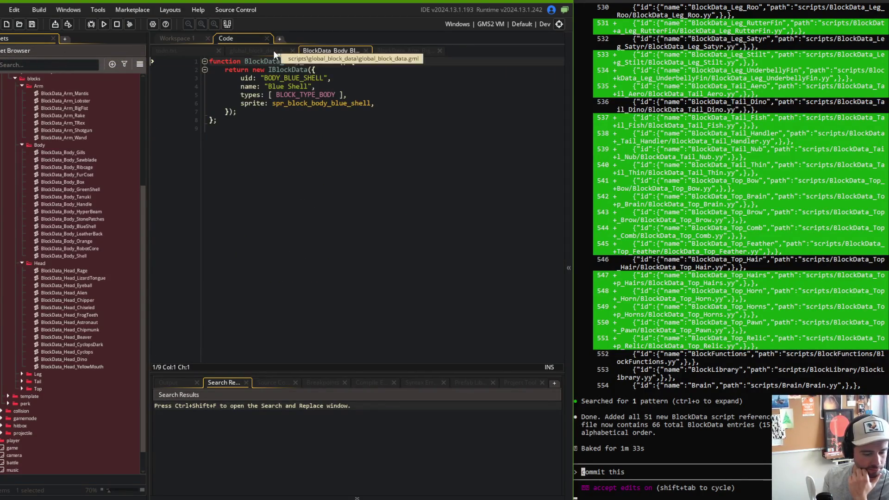
left_click(273, 51)
key("F5")
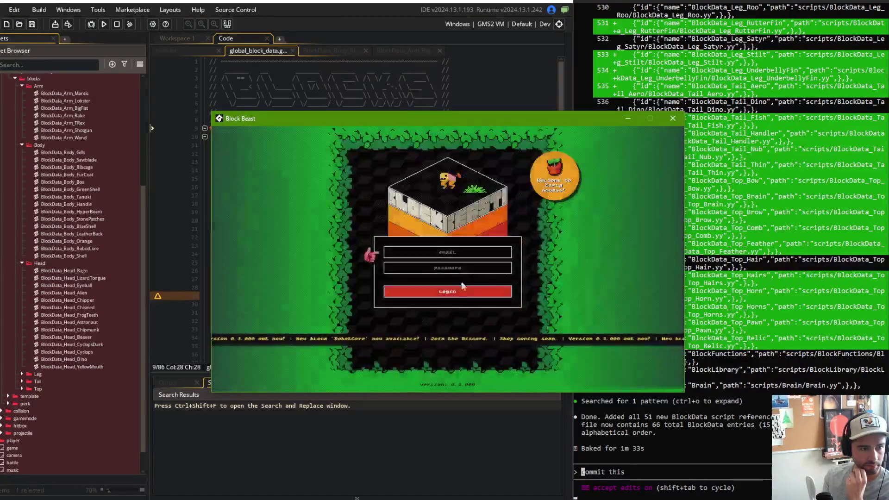
- Go from the game's main menu to Beasts, open a beast in the editor, then close the game
left_click(458, 268)
key("Escape")
left_click(509, 287)
left_click(456, 282)
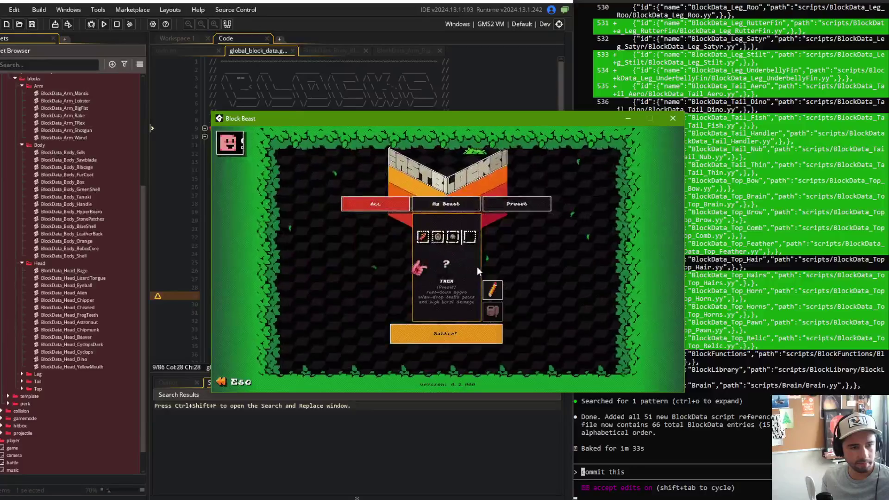
left_click(489, 290)
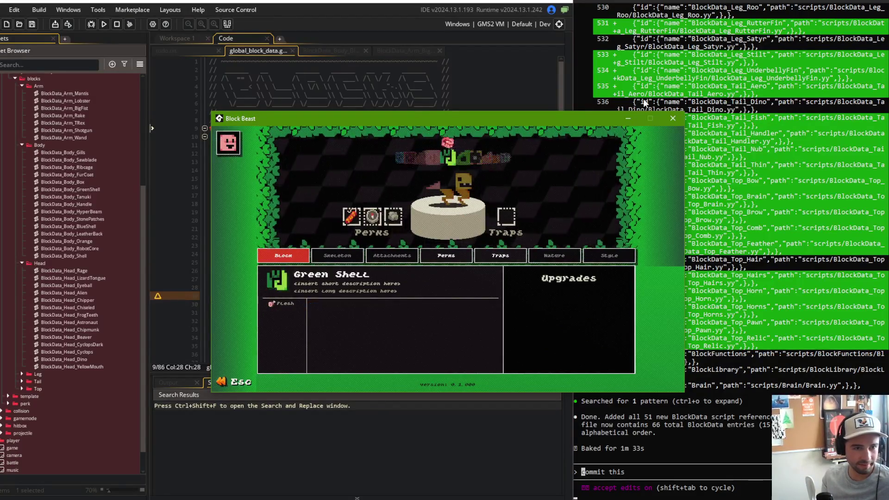
left_click(673, 118)
left_click(384, 142)
- Stage all changes and commit them as 'split out in-line block data to new script references'
left_click(431, 187)
key("alt+Tab")
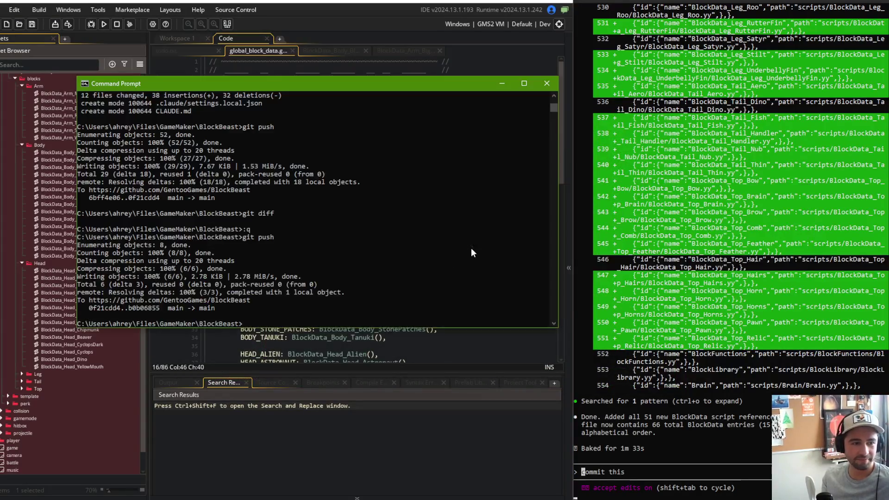
type("git add .")
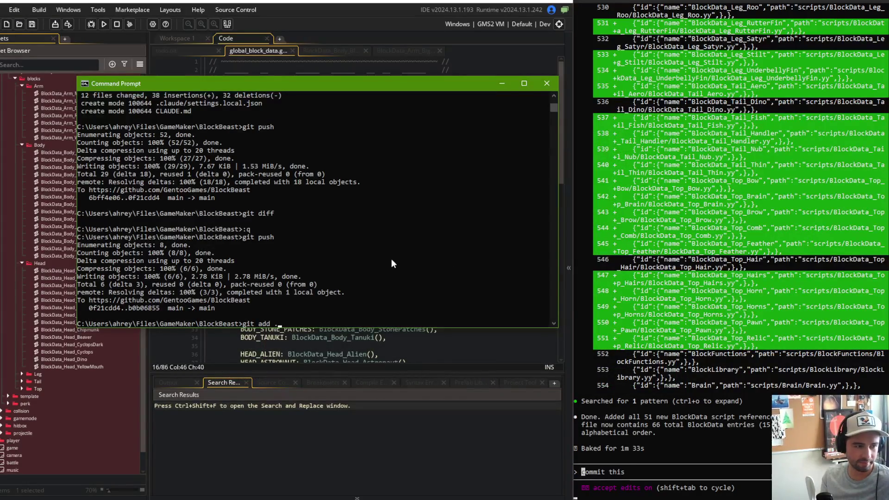
key("Return")
type("git commit -m \"")
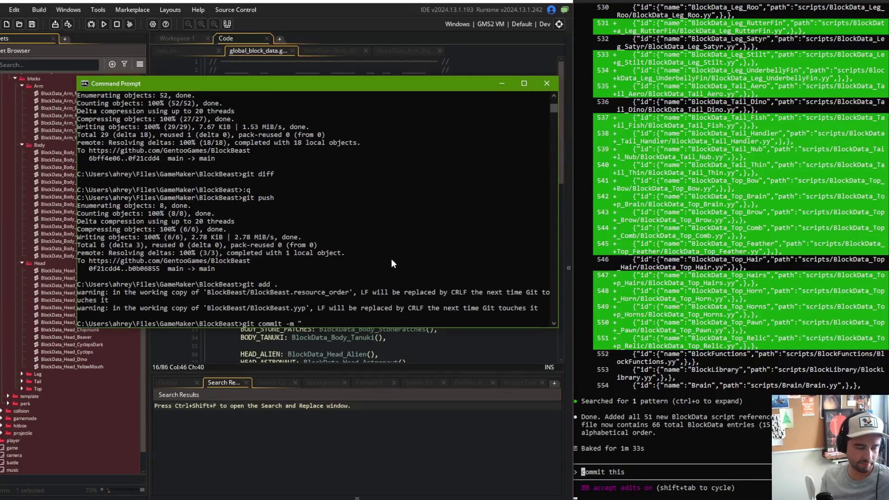
type("split out block")
key("BackSpace")
key("BackSpace")
key("BackSpace")
type("in-line block data")
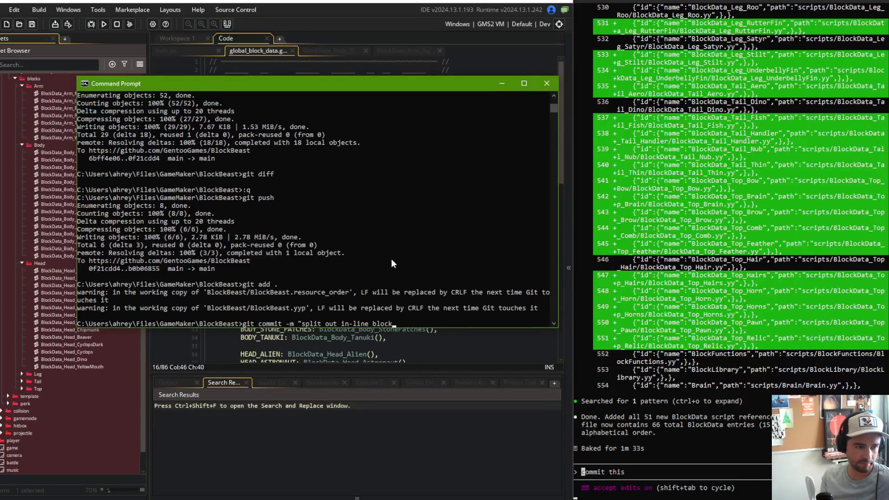
type(" to")
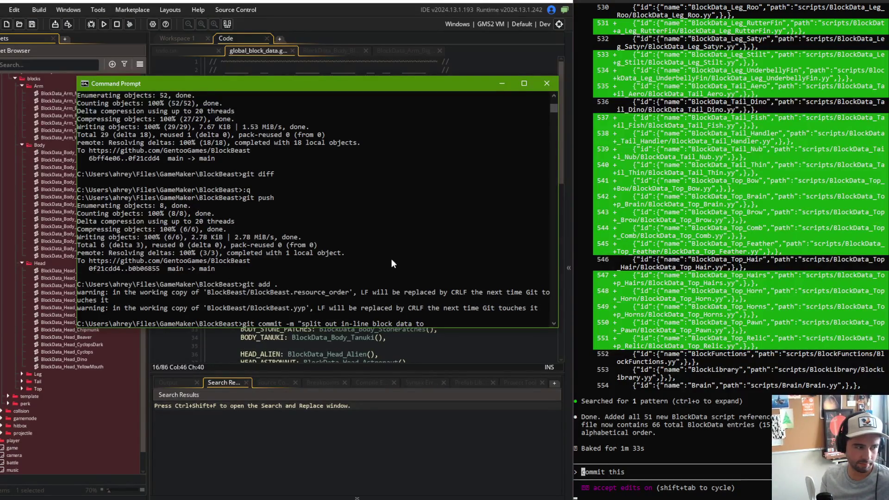
type(" new script references\"")
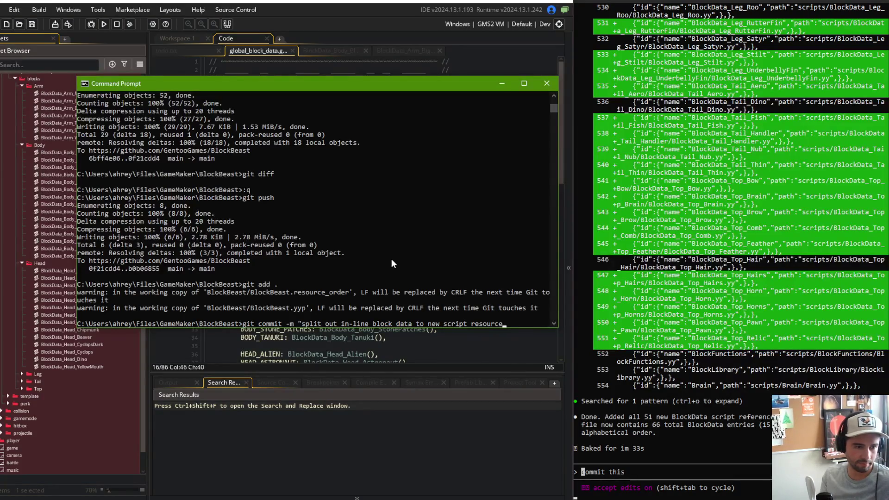
key("Return")
- Push the commit to GitHub and start a Claude Code request for a new CLAUDE.md rule
type("git push")
key("Return")
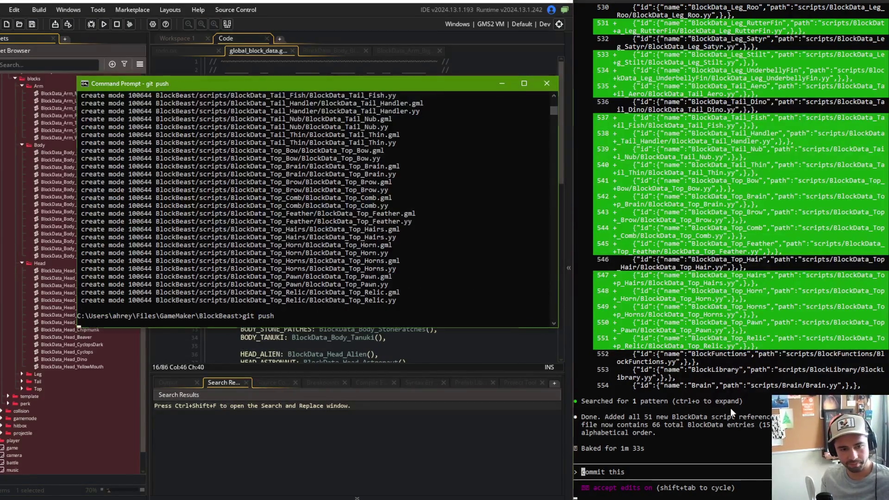
left_click(731, 412)
type("add")
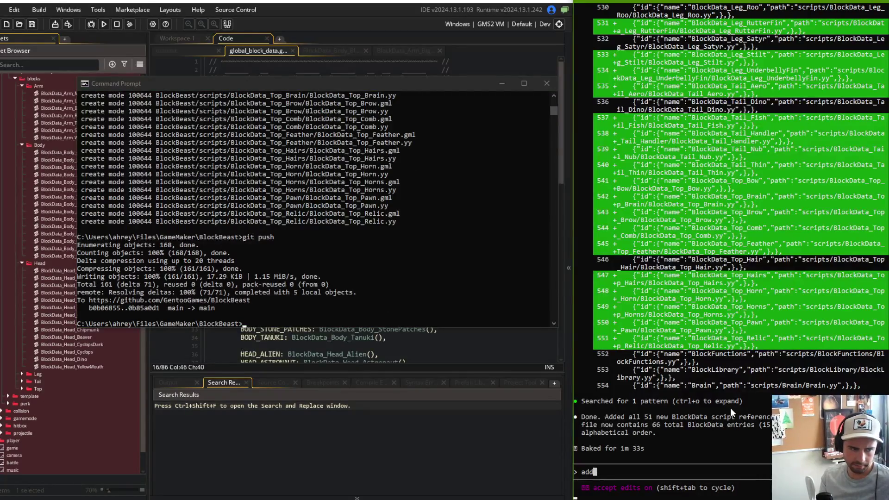
type(" this to the c")
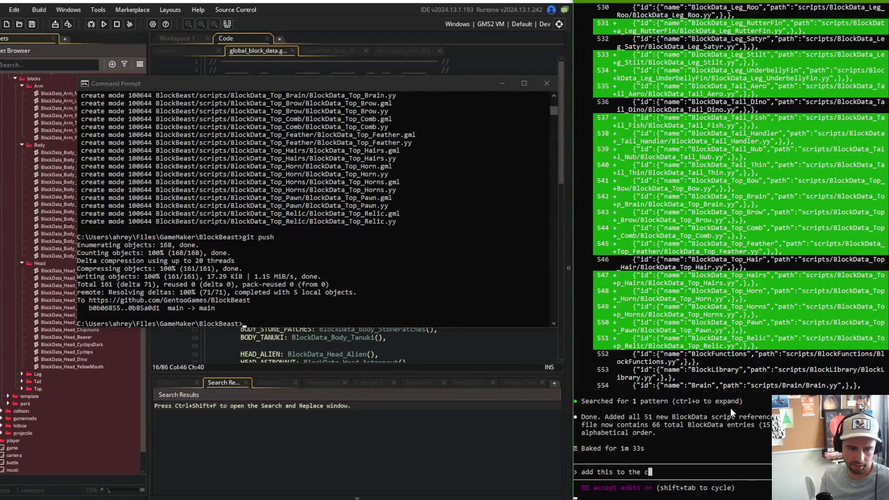
type("laude.md rule")
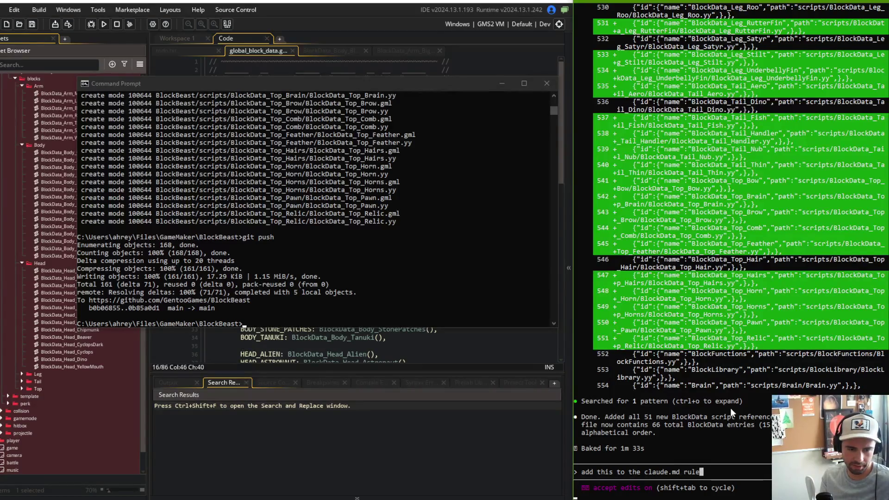
type("s -> wheneve")
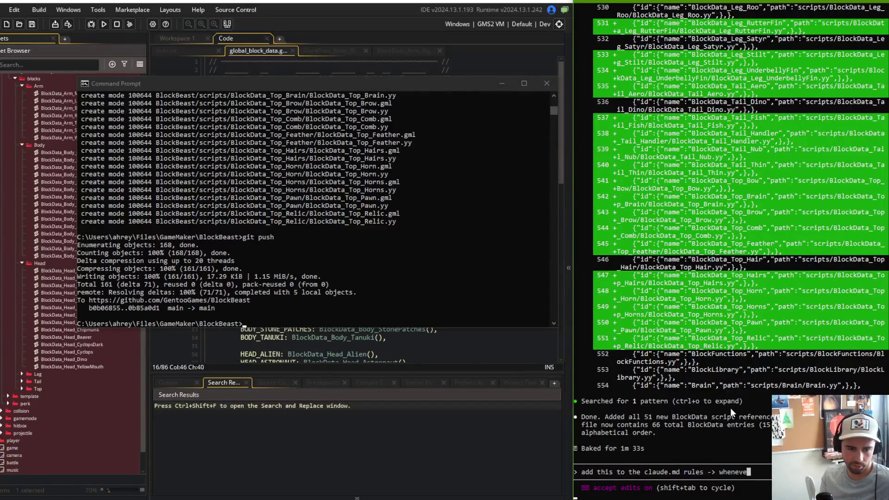
type("r creat ")
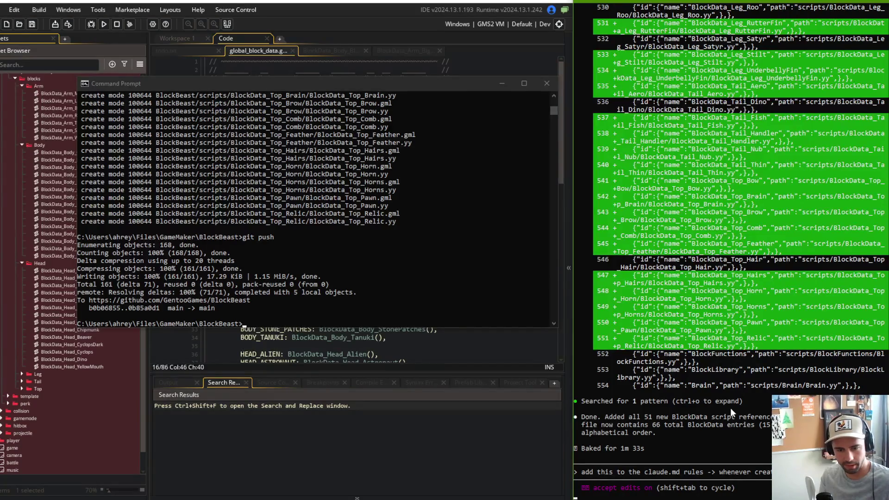
type("the ssoc")
- Send the CLAUDE.md rule: new files get an associated .yy file and a .yyp reference
key("BackSpace")
key("BackSpace")
key("BackSpace")
type("associated .yy file and add it as a new refe")
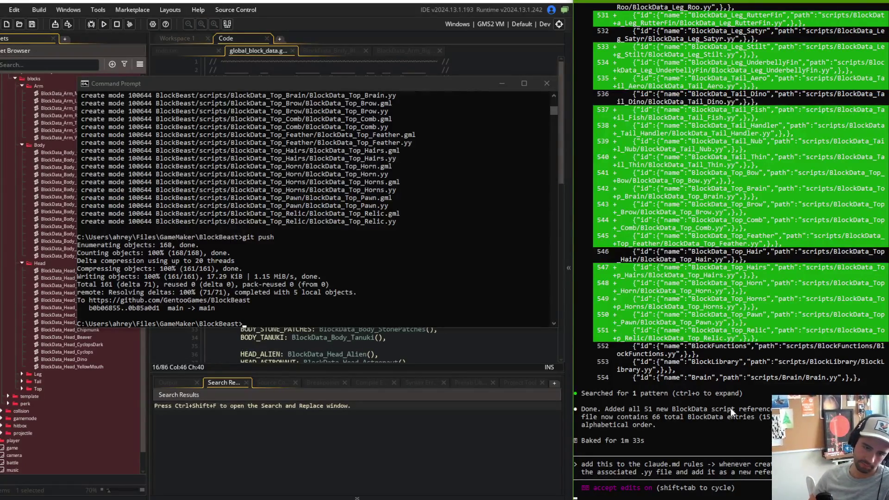
key("Return")
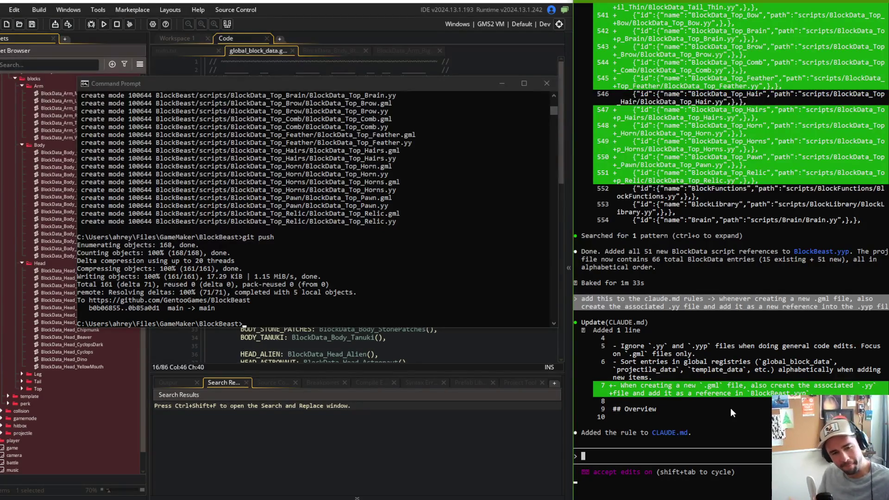
- Type the complaint 'the newly created files are not sorted alphabetically'
type("the new files c")
type("re")
key("BackSpace")
key("BackSpace")
key("BackSpace")
type("are")
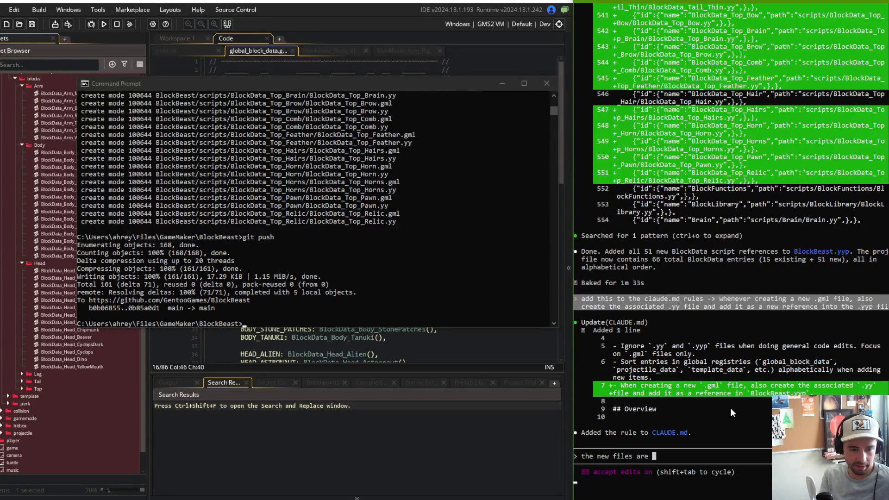
key("BackSpace")
key("BackSpace")
key("BackSpace")
key("BackSpace")
key("BackSpace")
key("BackSpace")
type("ly created files are not sorted alphabeti")
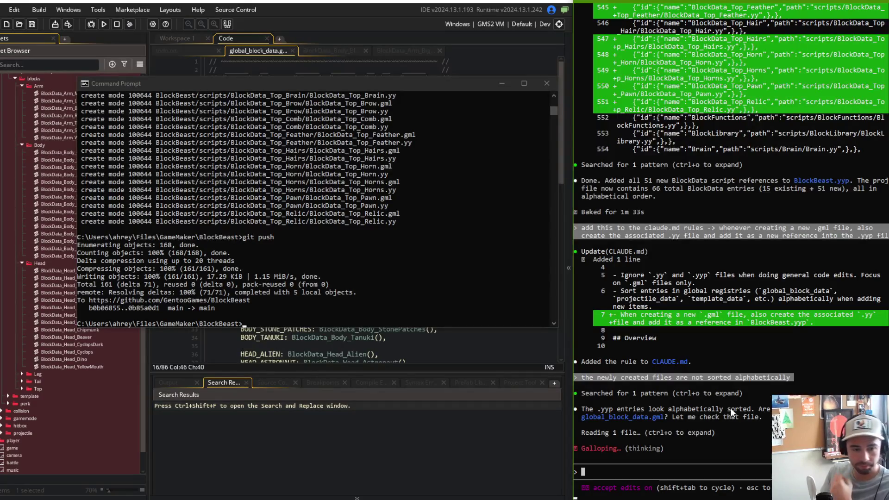
- Send 'check the resource order in the .yyp file and .yy files', then switch to Streamlabs
type("no not th")
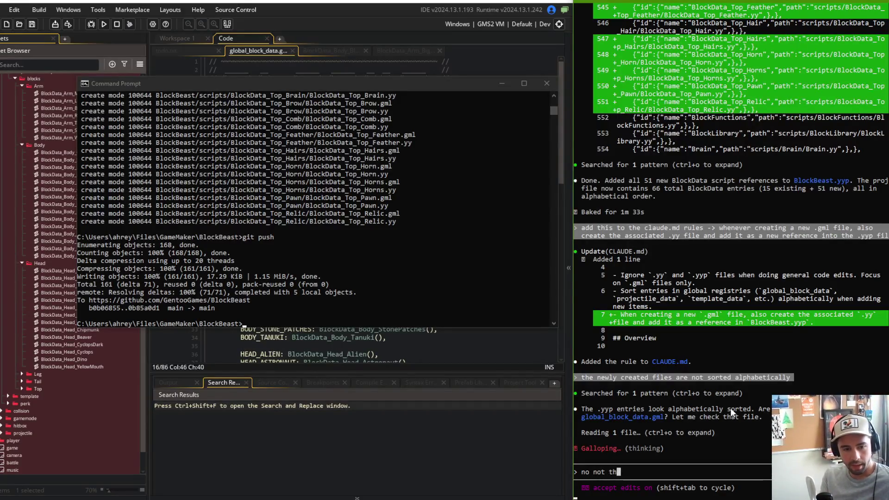
type("e global_bloc")
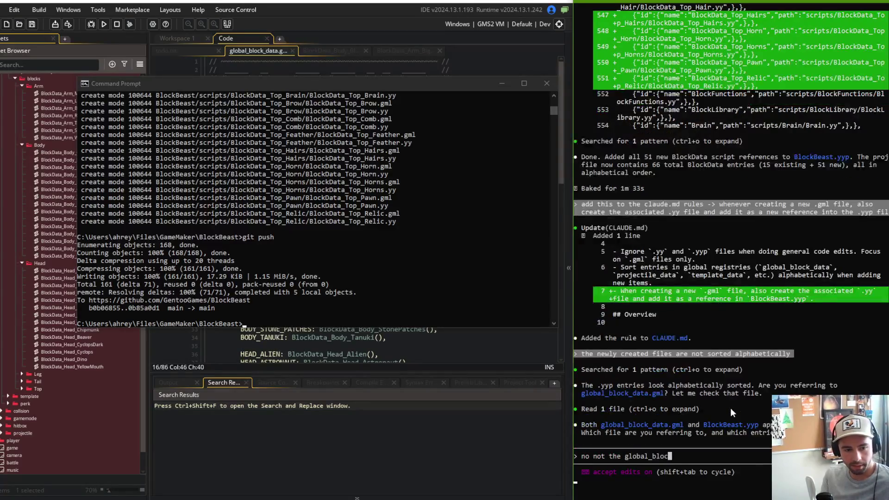
type("k_data.gml")
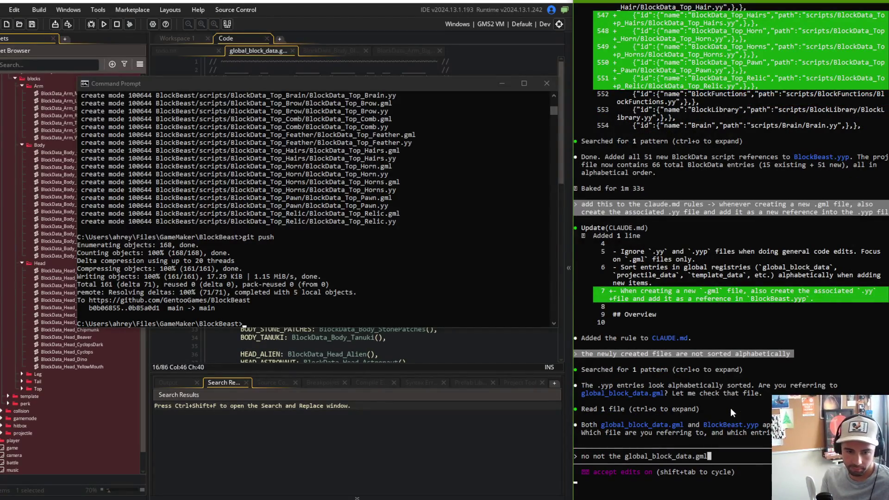
key("BackSpace")
key("BackSpace")
key("BackSpace")
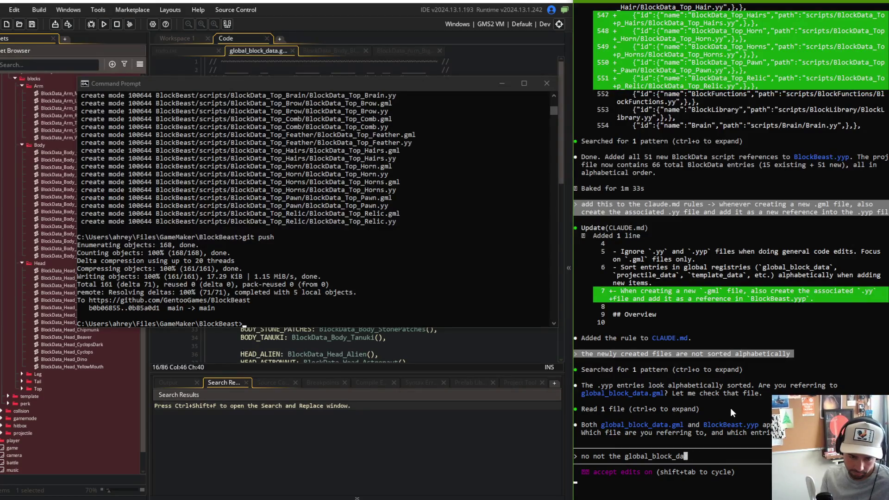
type("check")
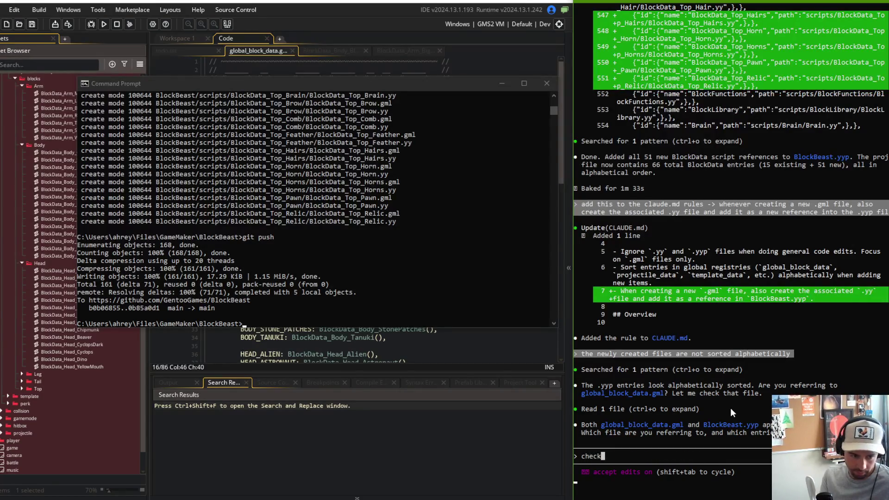
type(" the resource")
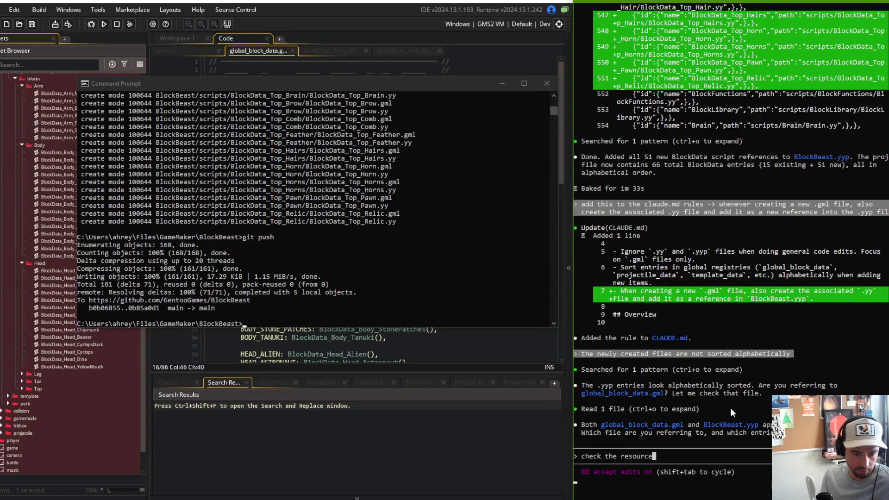
type(" order in the ")
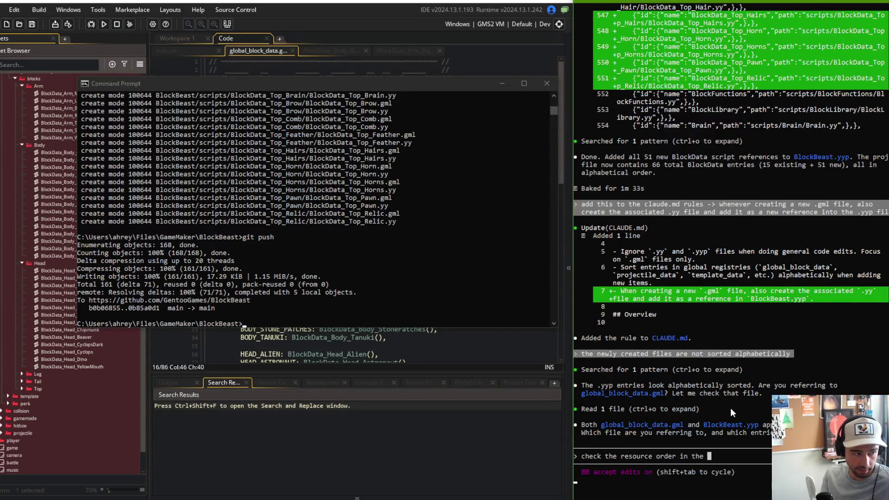
type(".yyp fi")
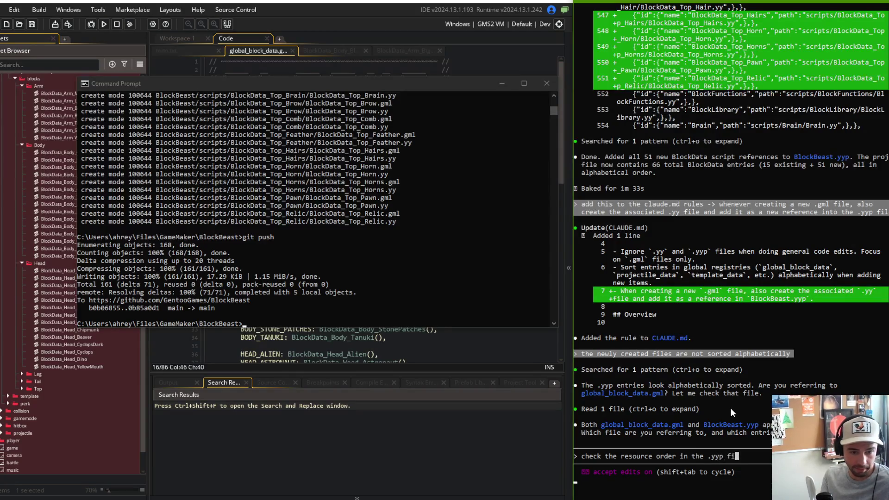
key("alt+Tab")
key("alt+Tab")
key("alt+shift+Tab")
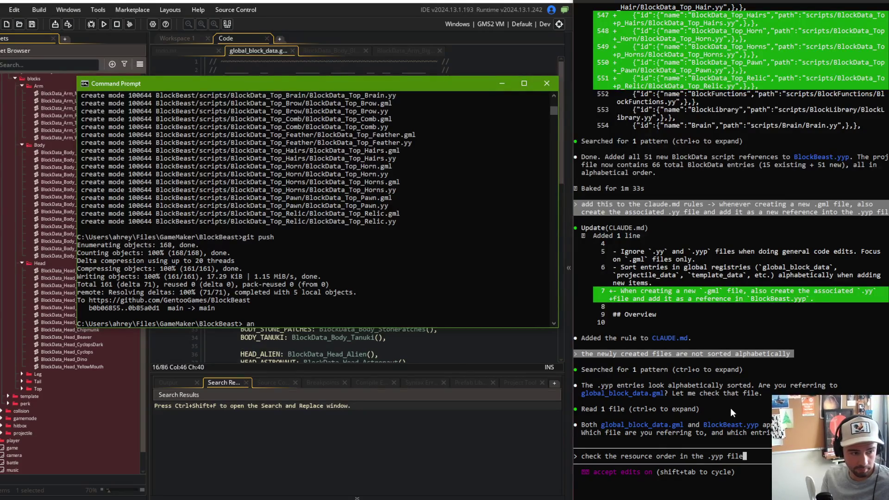
key("alt+Tab")
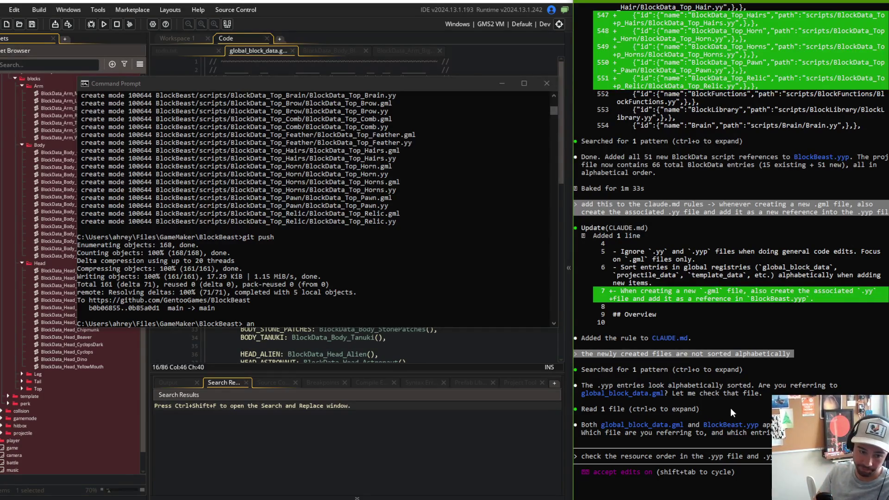
key("Return")
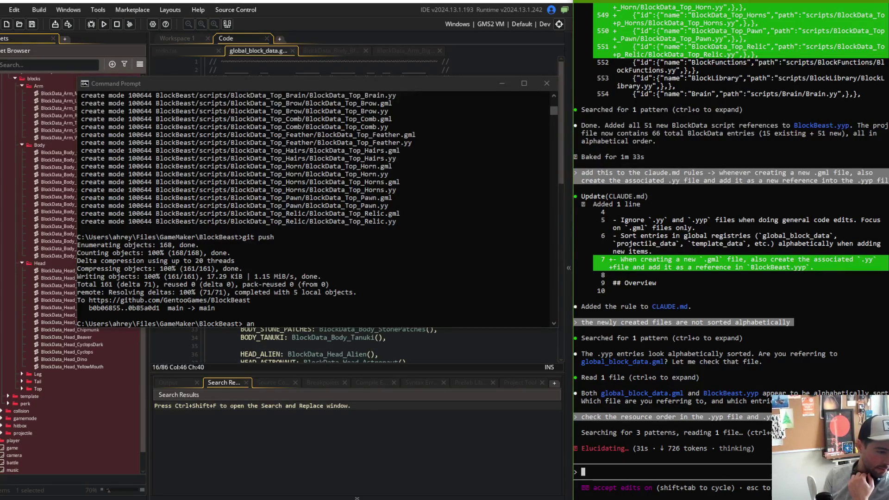
key("alt+Tab")
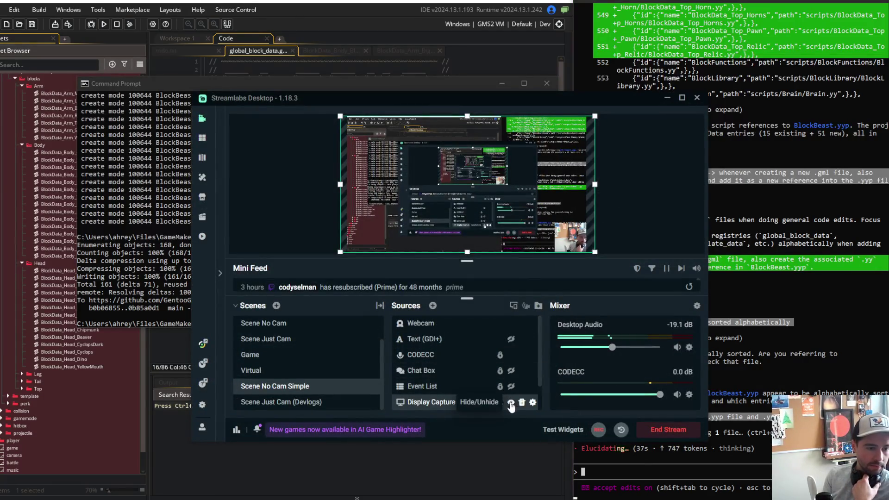
- Toggle Display Capture off and on, and hide the Webcam source from the stream
left_click(512, 402)
left_click(511, 402)
left_click(486, 323)
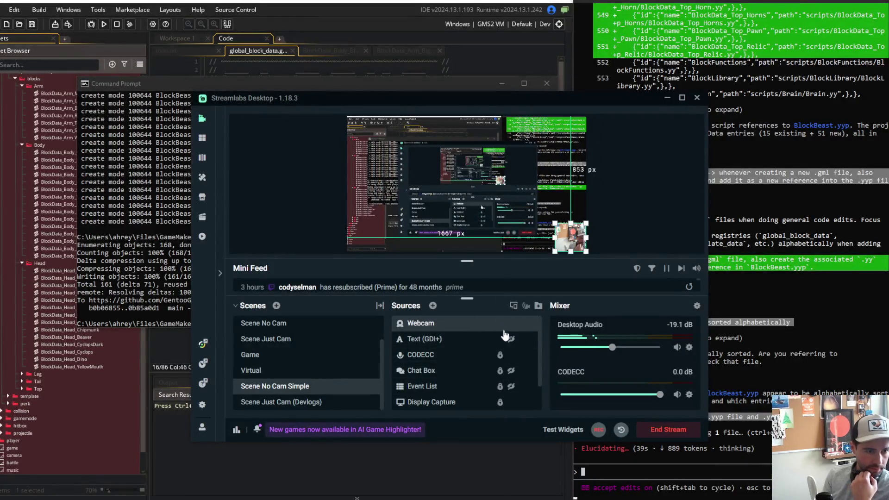
left_click(511, 324)
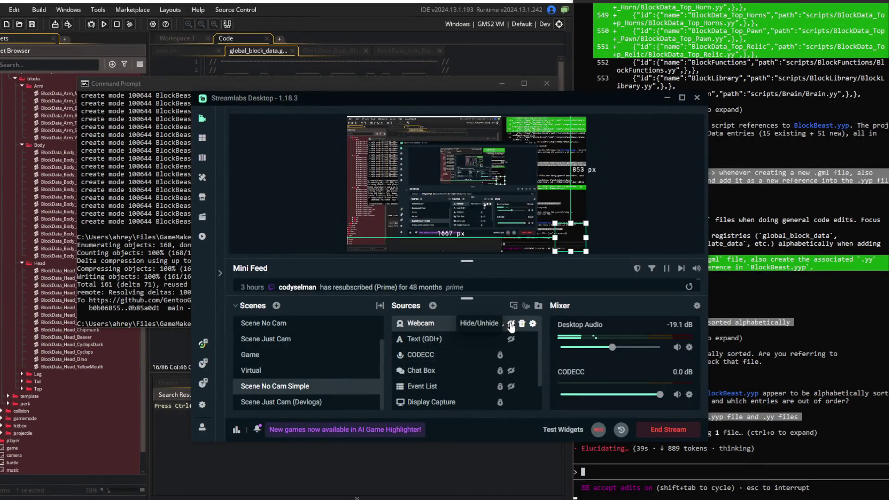
left_click(638, 175)
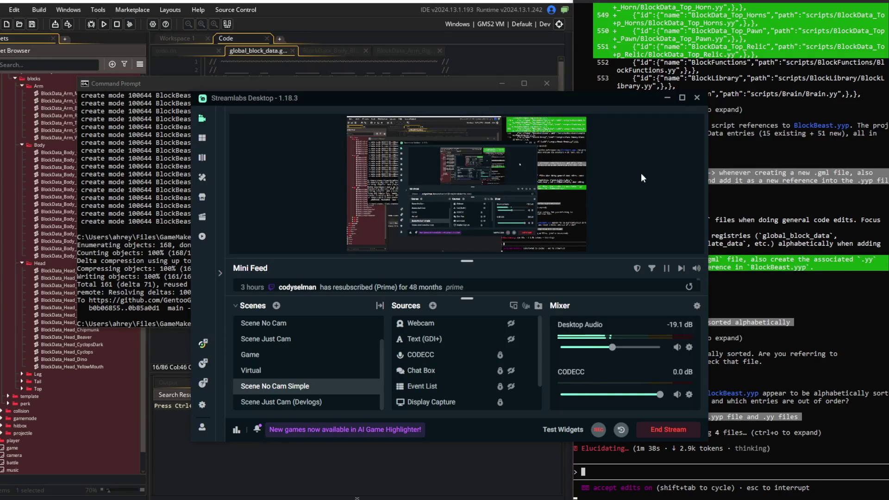
left_click(431, 9)
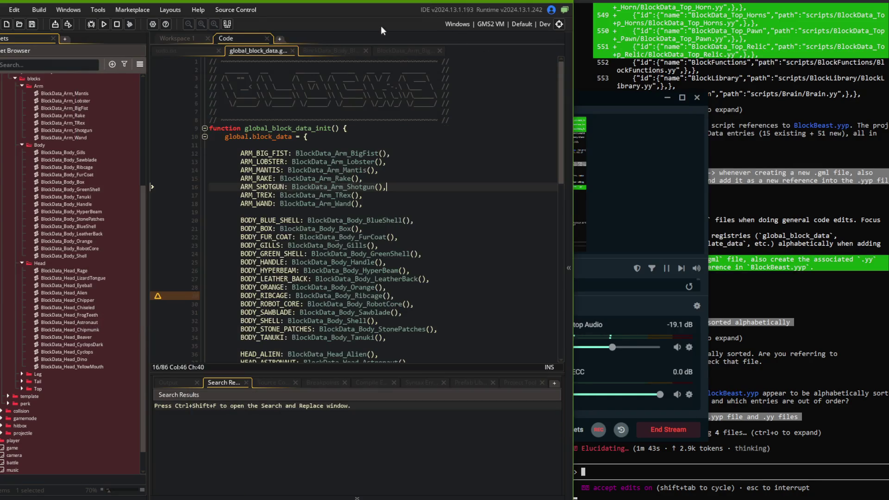
- Show the Webcam on stream again and review the ARM_RAKE and BODY_GREEN_SHELL entries
left_click(664, 97)
left_click(442, 179)
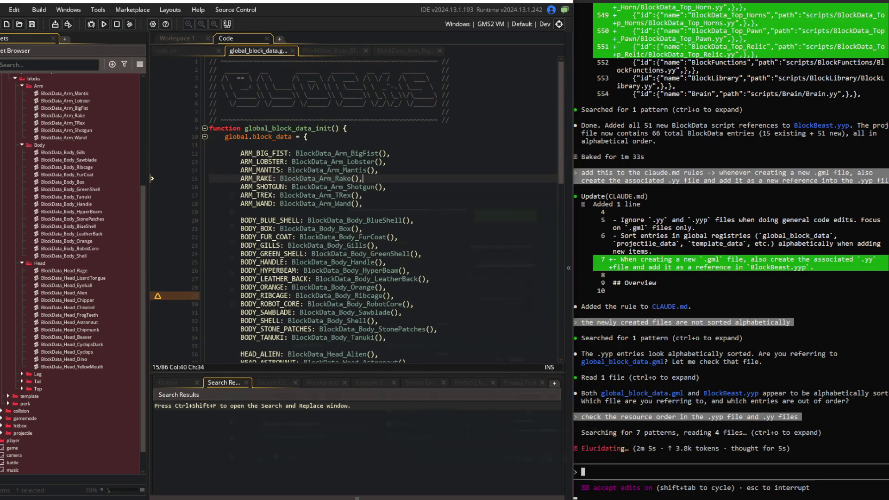
key("alt+Tab")
left_click(499, 323)
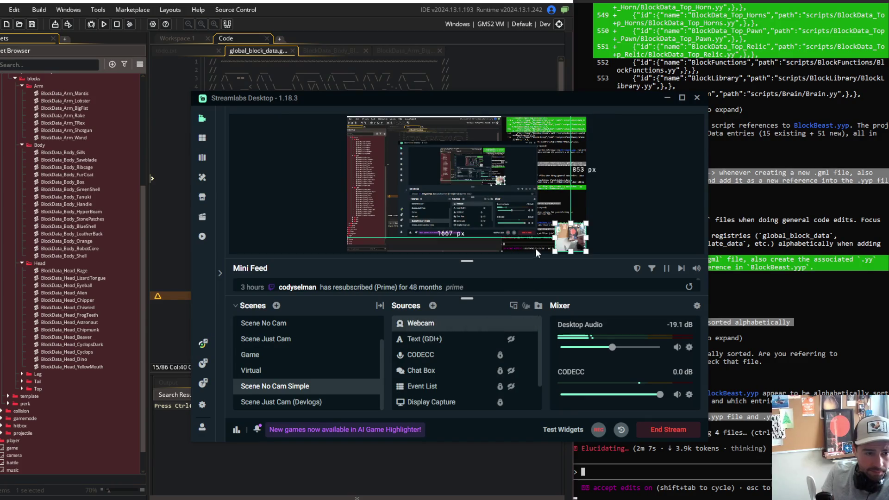
left_click(667, 98)
left_click(409, 162)
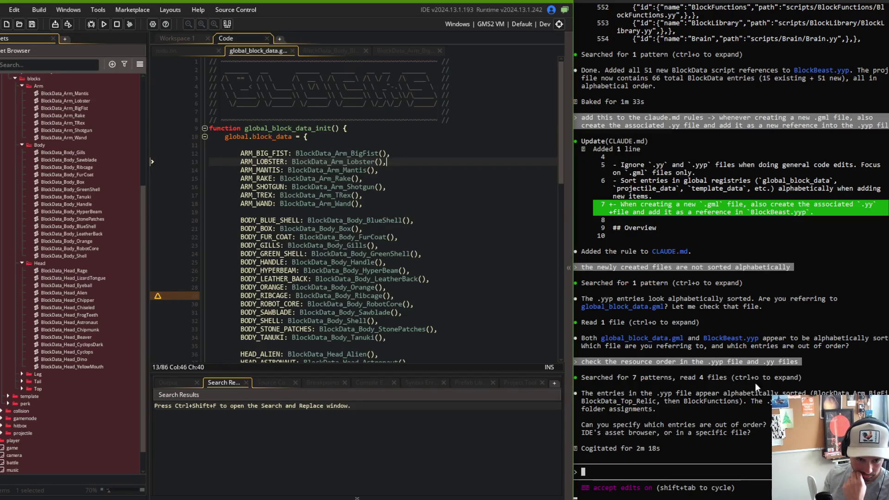
left_click(344, 254)
scroll(74, 190, "down", 2)
- Type 'never mind, commit everything' and navigate File Explorer to the BlockBeast project folder
type("never mind, commit everything")
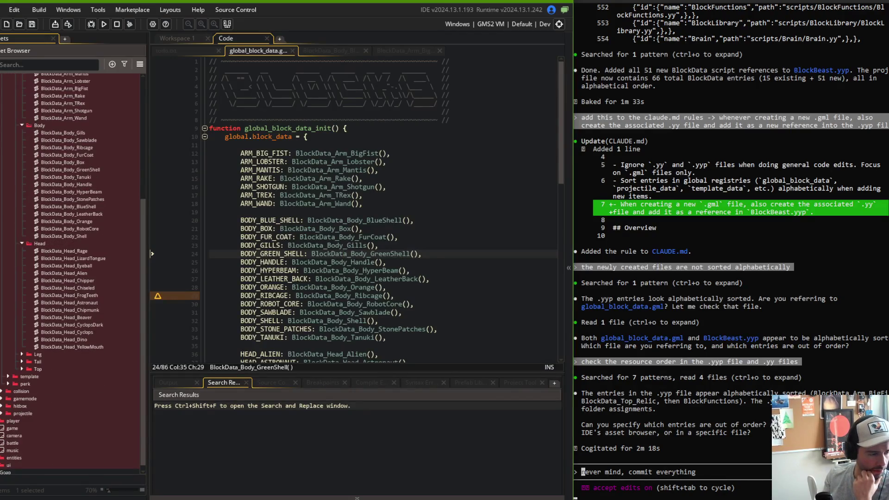
key("alt+Tab")
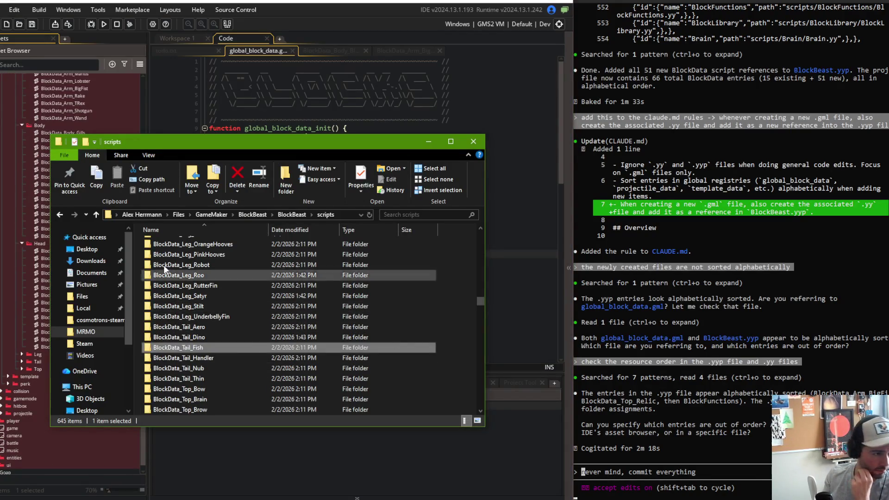
scroll(241, 302, "up", 5)
left_click(291, 214)
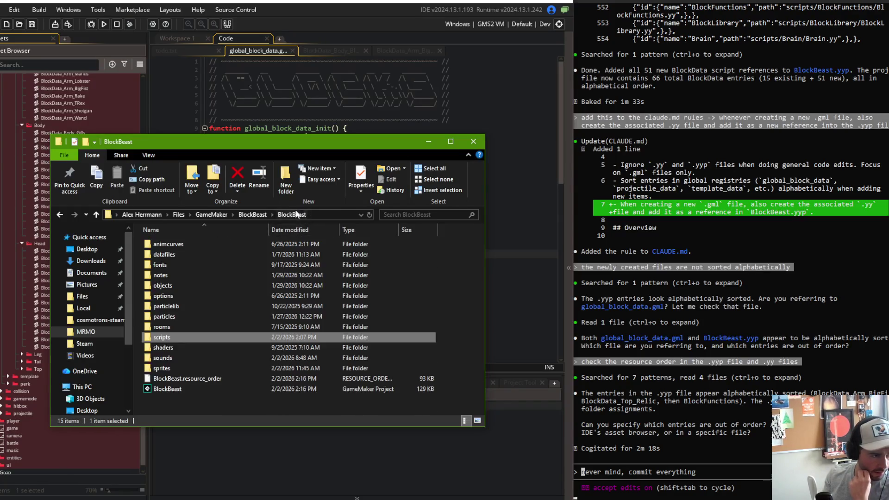
left_click(252, 214)
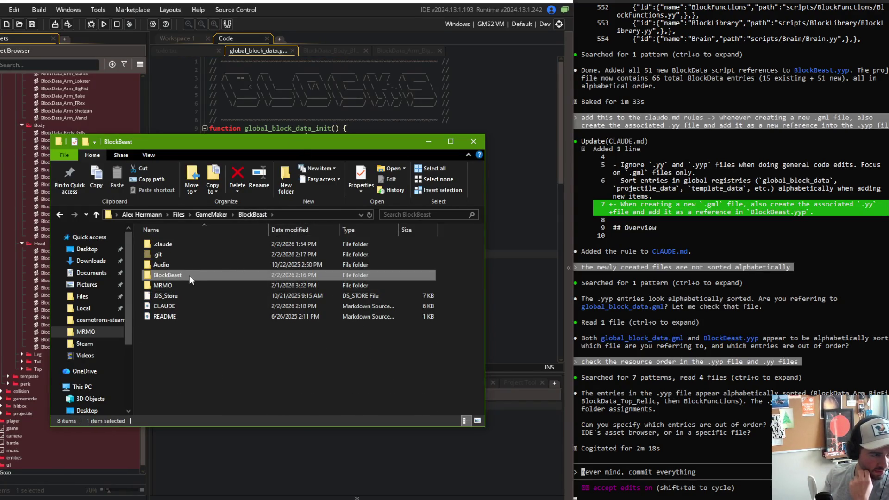
double_click(190, 276)
- Open BlockBeast.yyp with Visual Studio Code through Open with > More apps
right_click(174, 388)
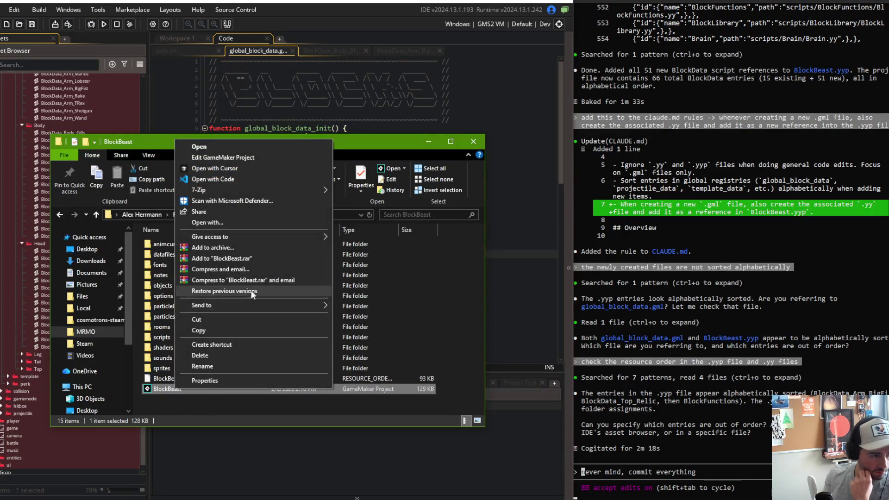
left_click(265, 224)
left_click(378, 241)
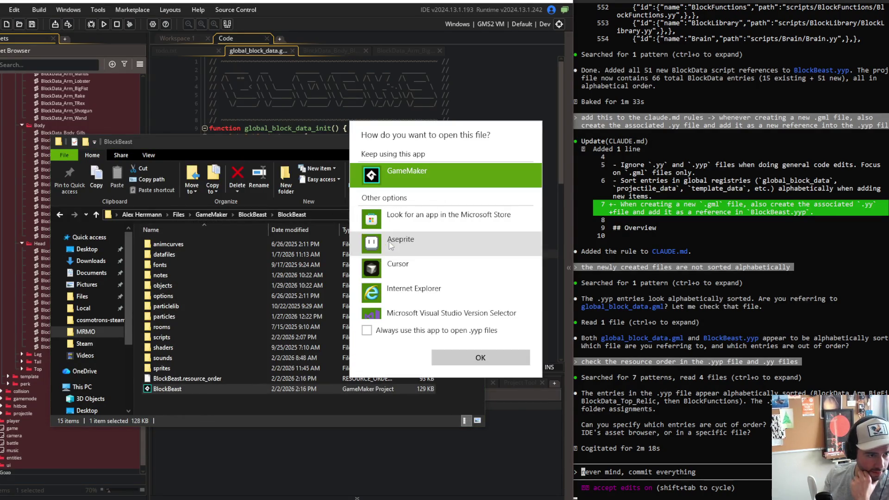
scroll(388, 287, "down", 5)
left_click(388, 286)
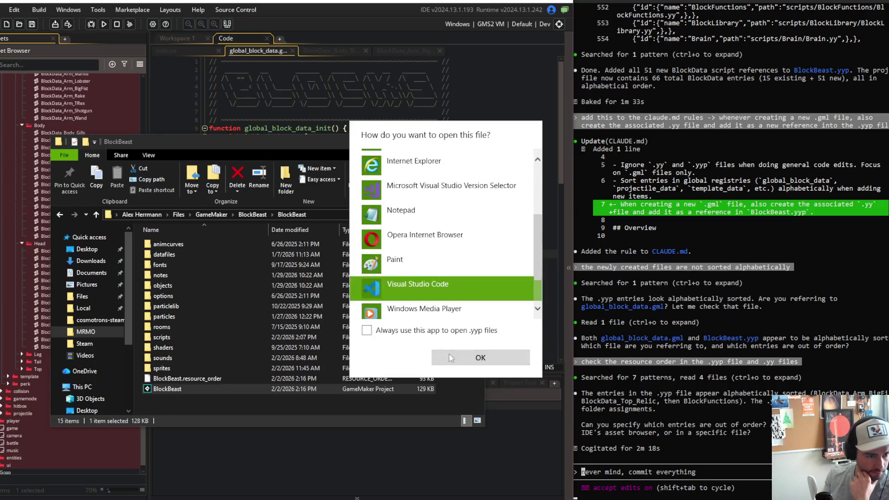
left_click(480, 357)
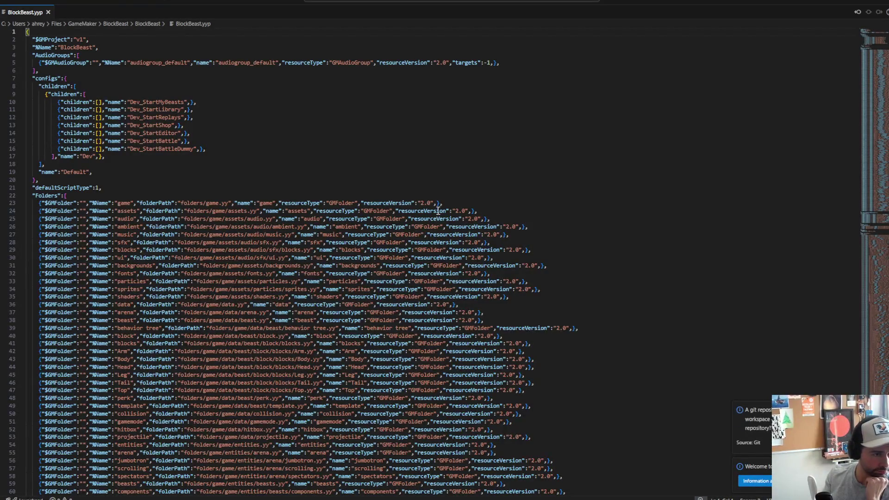
- Scroll through the BlockBeast.yyp resource entries in VS Code
scroll(224, 219, "down", 20)
scroll(224, 219, "down", 20)
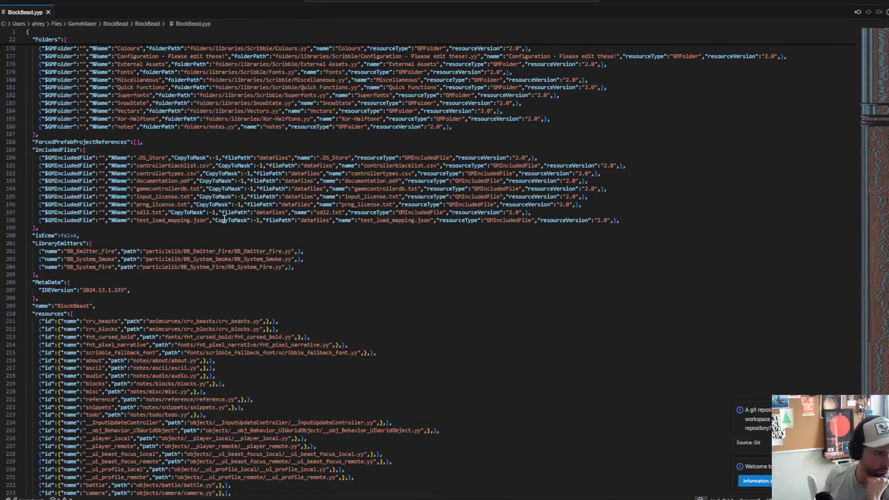
scroll(224, 217, "down", 4)
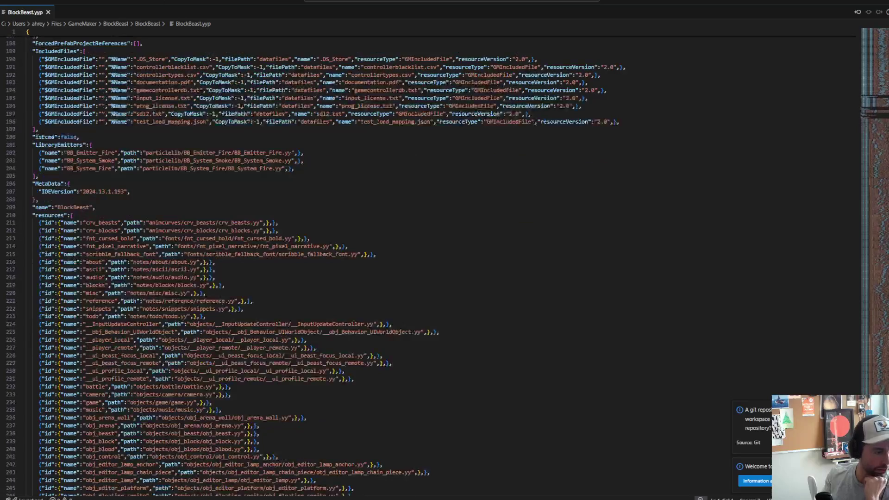
- Select BlockBeast.resource_order in the project folder, then bring Command Prompt back
key("shift+alt+r")
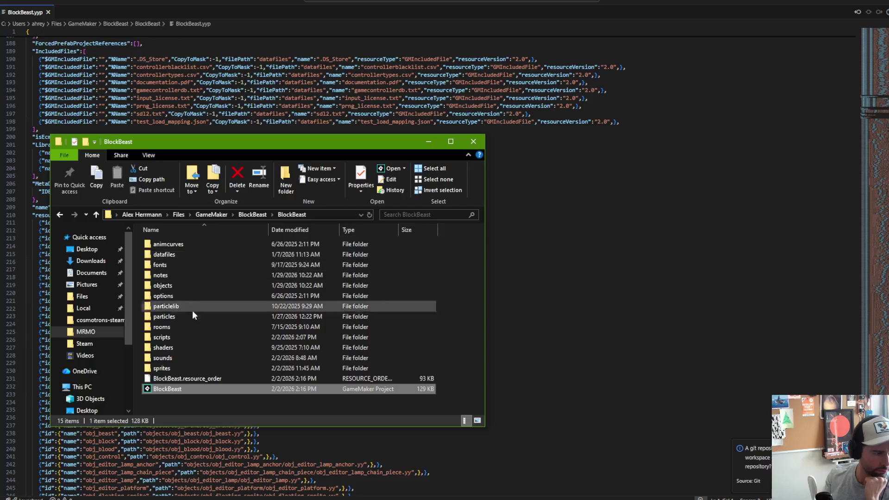
double_click(187, 254)
key("alt+Left")
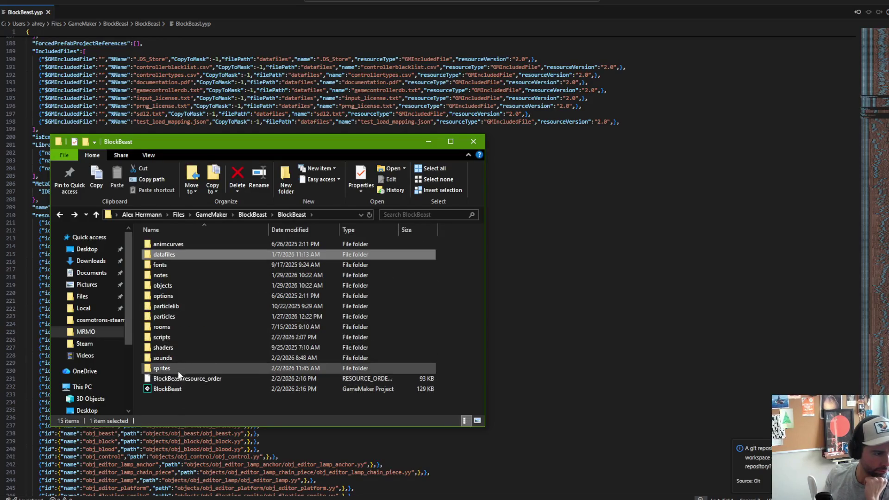
left_click(247, 378)
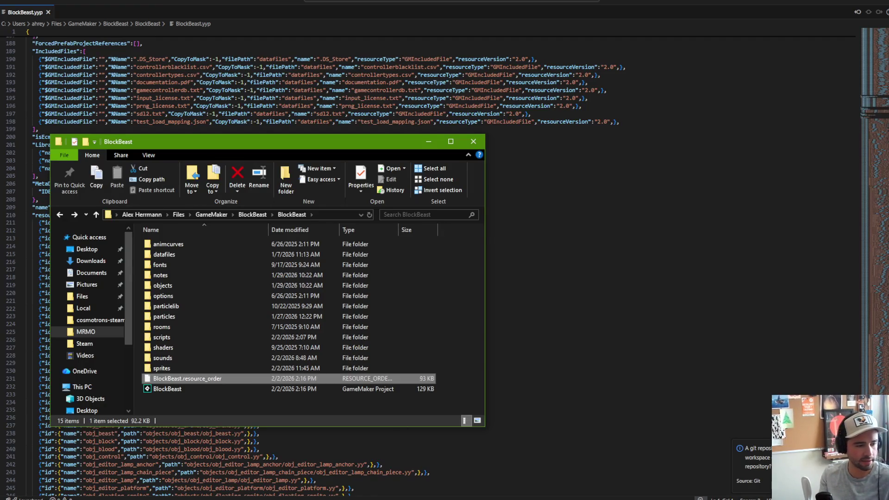
mouse_move(204, 491)
left_click(203, 463)
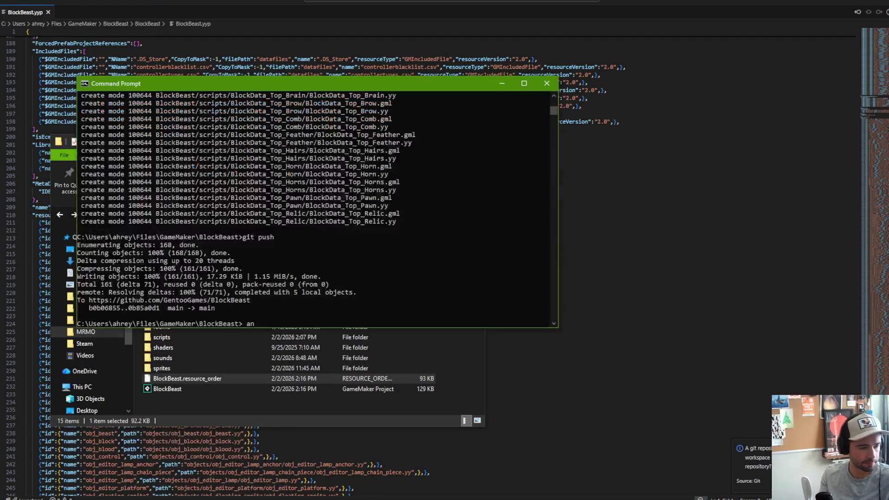
- Tell Claude that a file called BlockBeast.resource_order is in the project root
left_click(152, 463)
type("in")
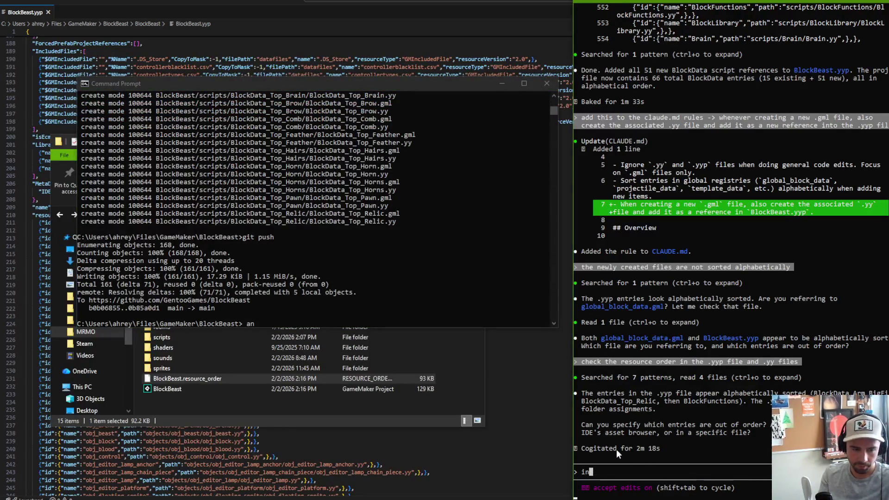
type(" the project root ins")
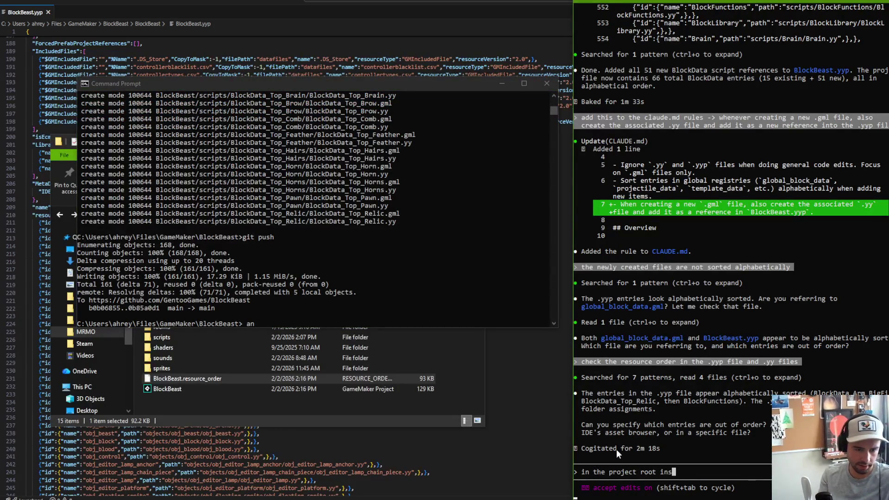
key("BackSpace")
key("BackSpace")
type("s a fi")
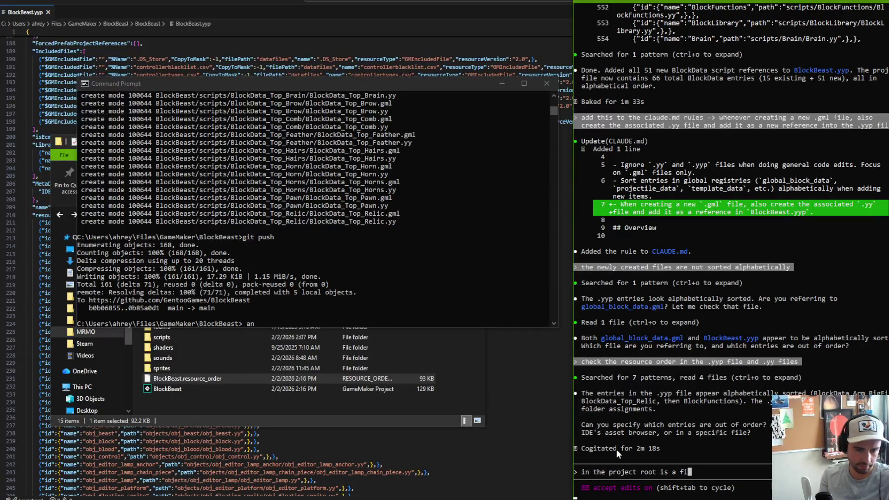
type("le called BlockBeast.")
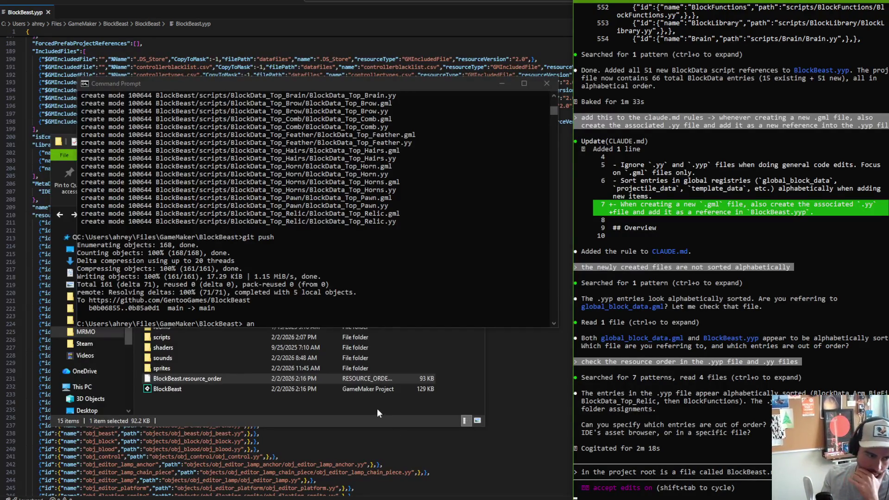
left_click(350, 413)
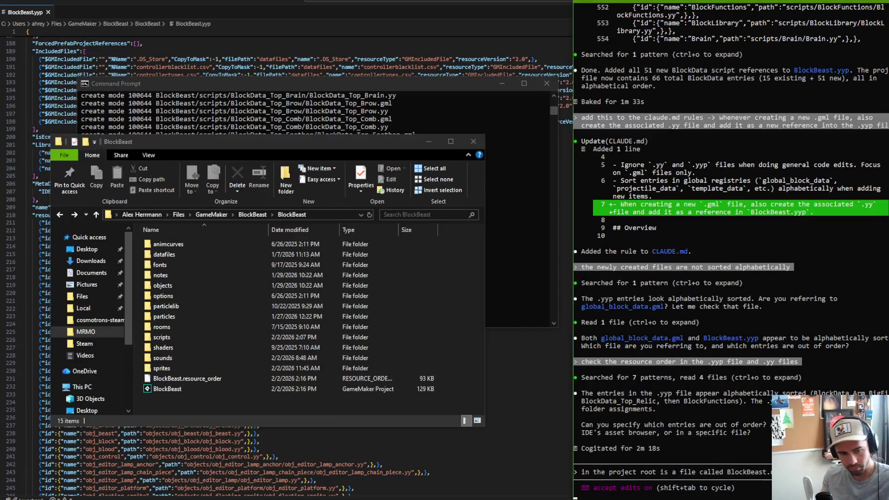
key("Return")
- Queue a follow-up asking Claude to add future files to the resource order alphabetically
type("after conmp")
key("BackSpace")
key("BackSpace")
key("BackSpace")
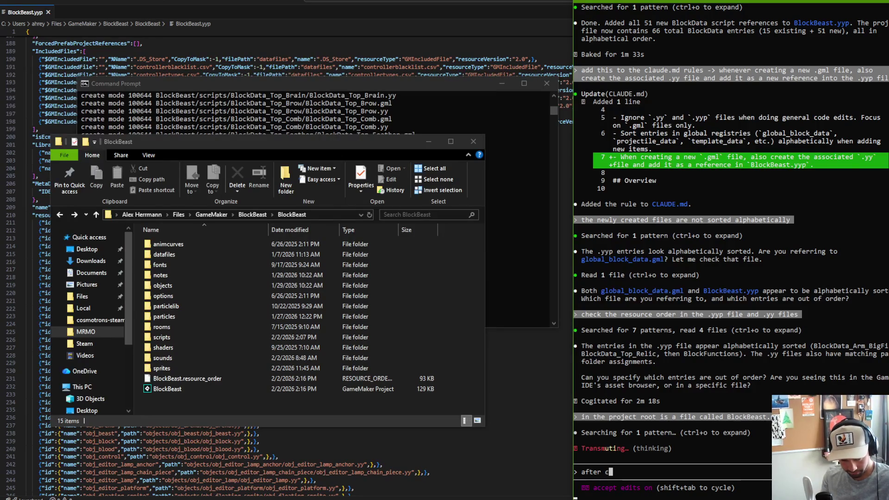
type("ompleting")
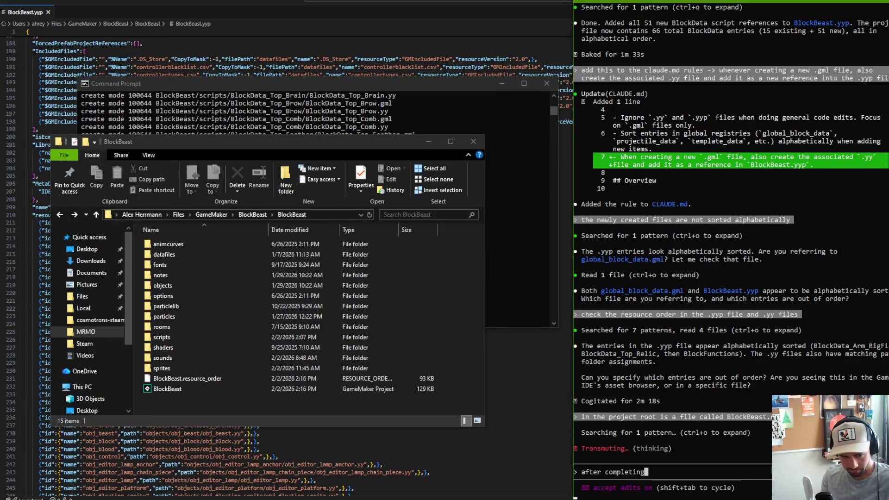
type(" this update, a")
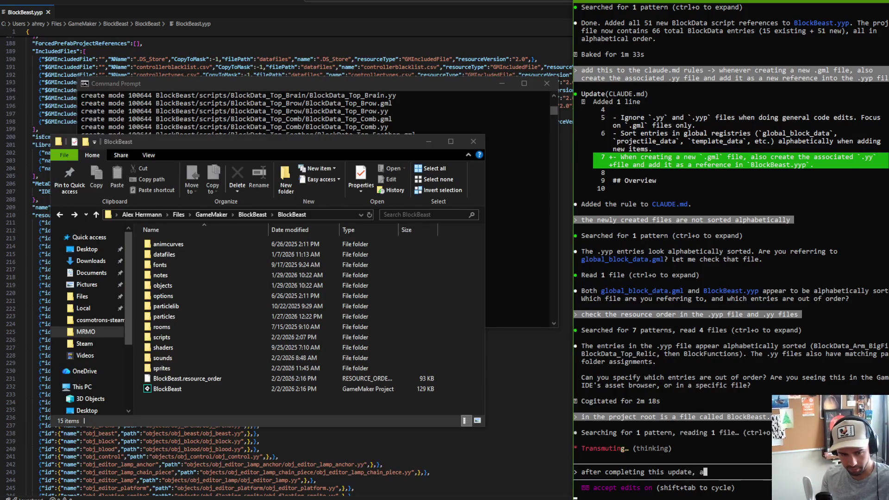
type("lso add")
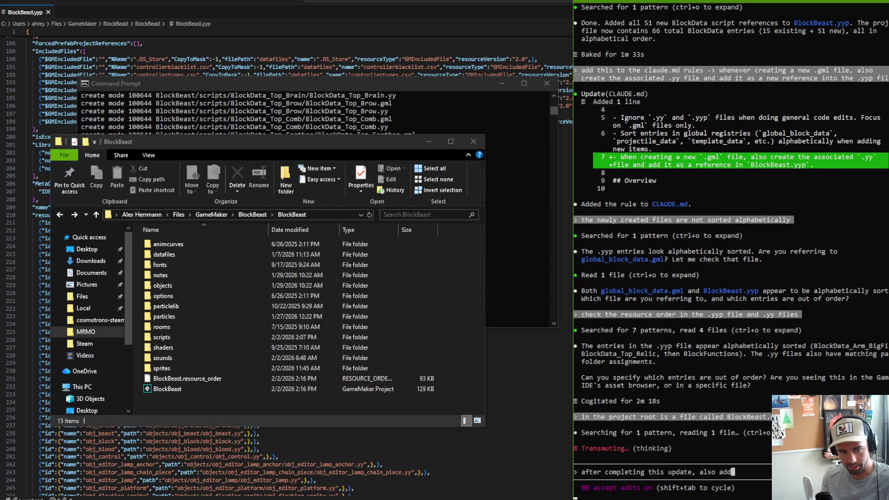
type(" this to th")
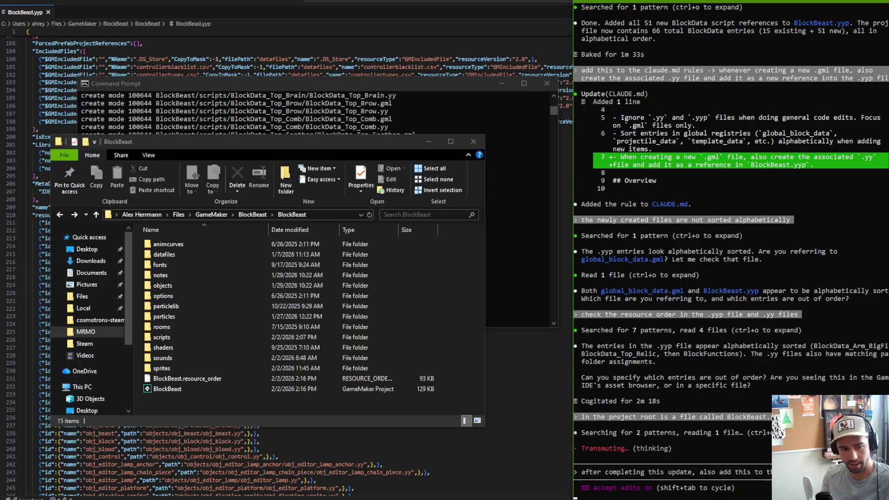
type("that future files are added in alphab")
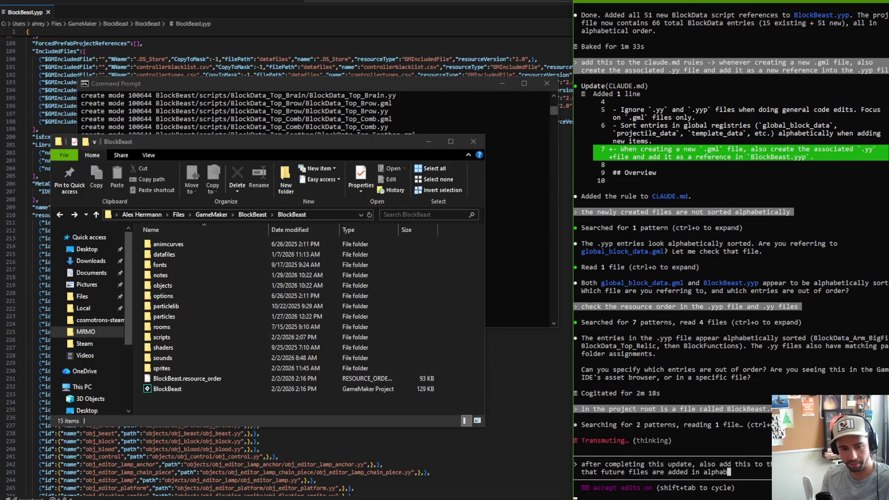
type("etically")
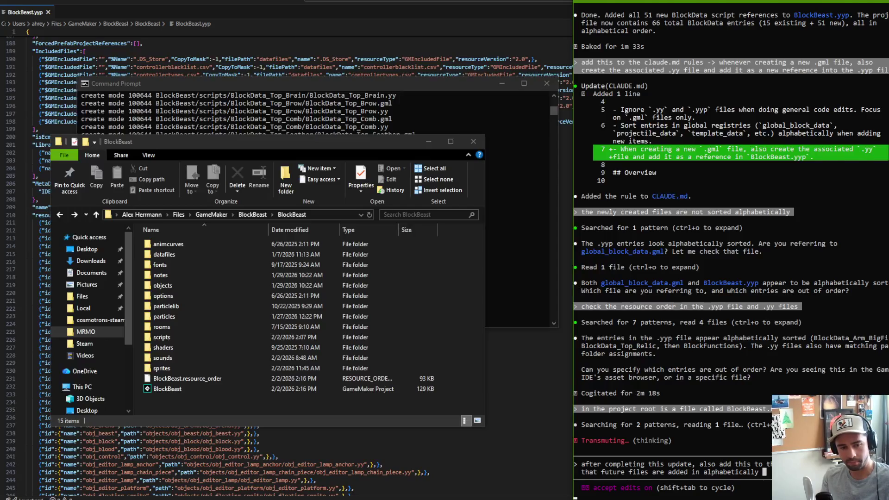
key("Return")
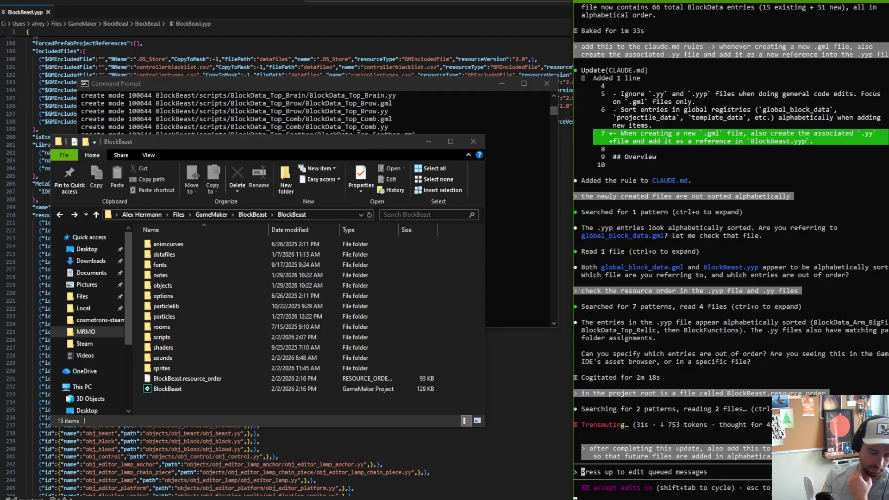
mouse_move(278, 494)
mouse_move(301, 462)
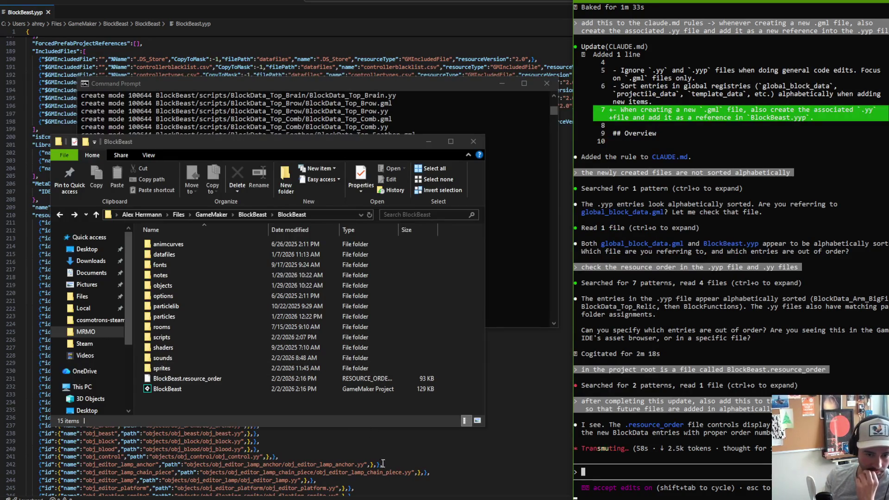
- Return to GameMaker and close the BlockBeast project with Ctrl+W so it reloads the new order
left_click(285, 491)
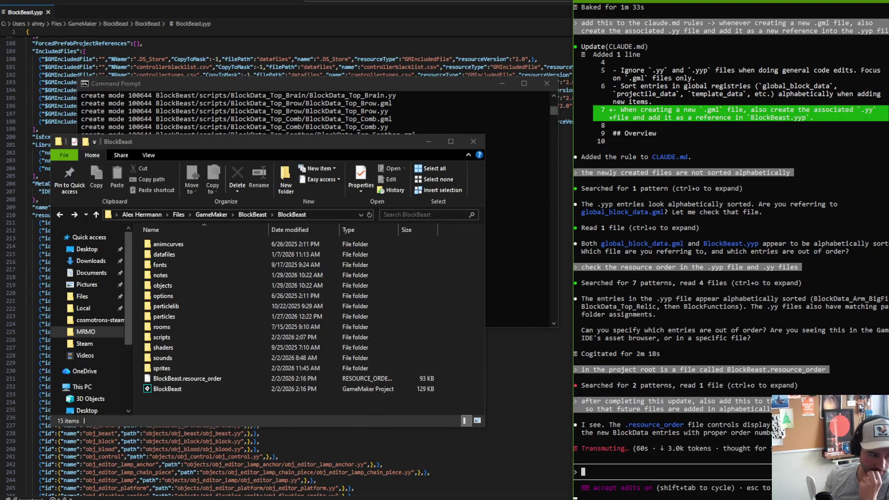
scroll(98, 201, "up", 5)
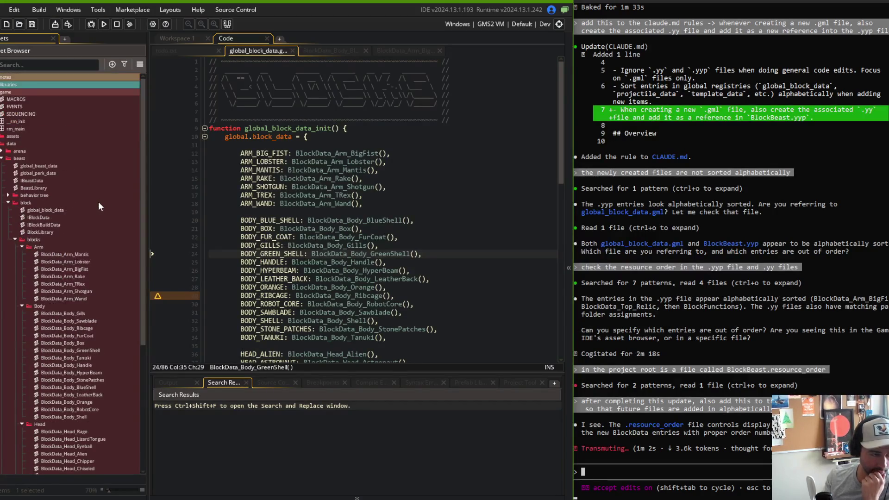
left_click(259, 493)
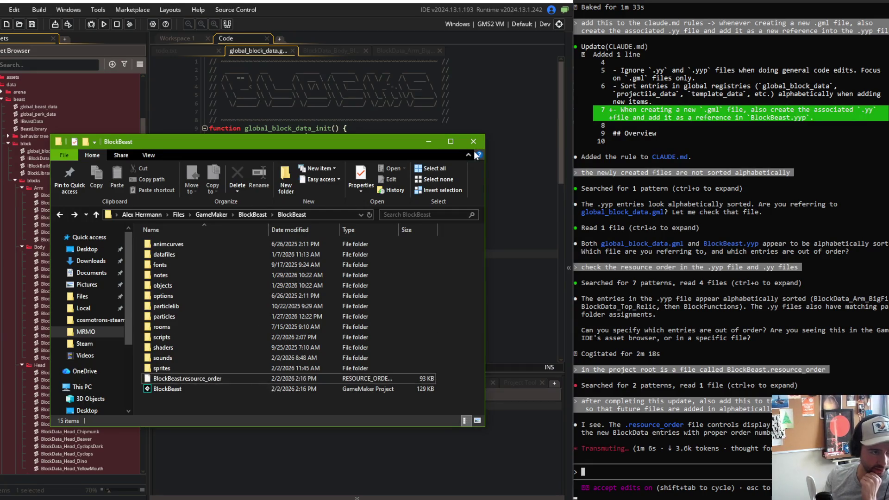
left_click(412, 95)
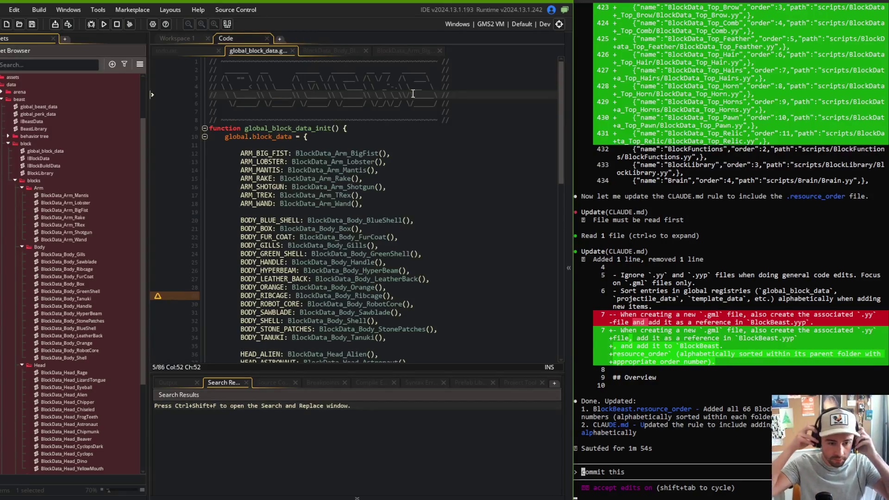
left_click(268, 153)
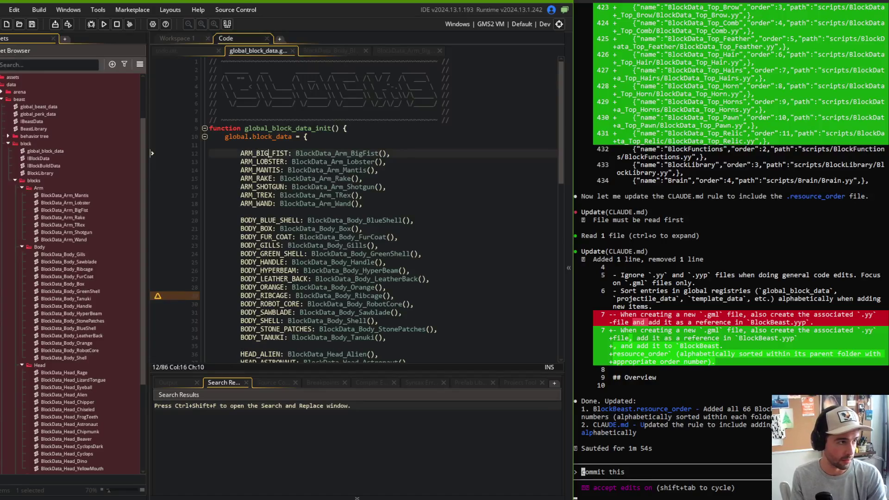
key("ctrl+w")
left_click(258, 274)
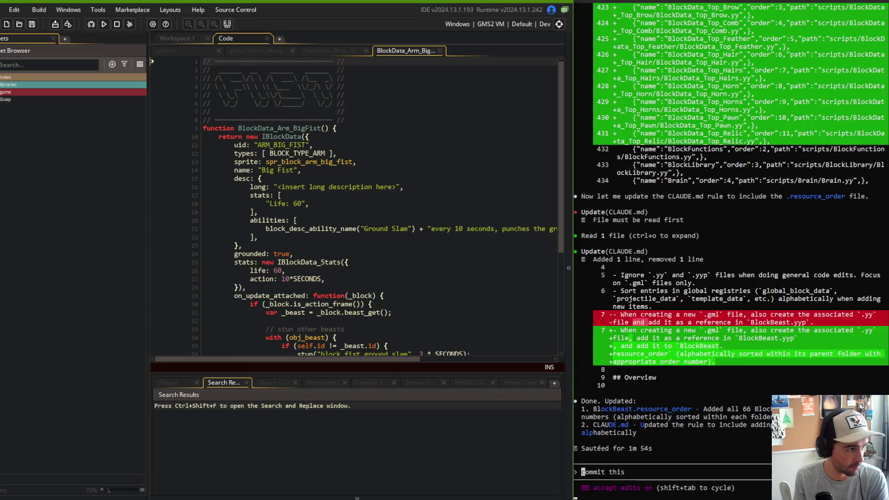
- Expand game > data > beast > block > blocks and its Arm, Body, Head folders; draft 'commit this and push'
left_click(2, 92)
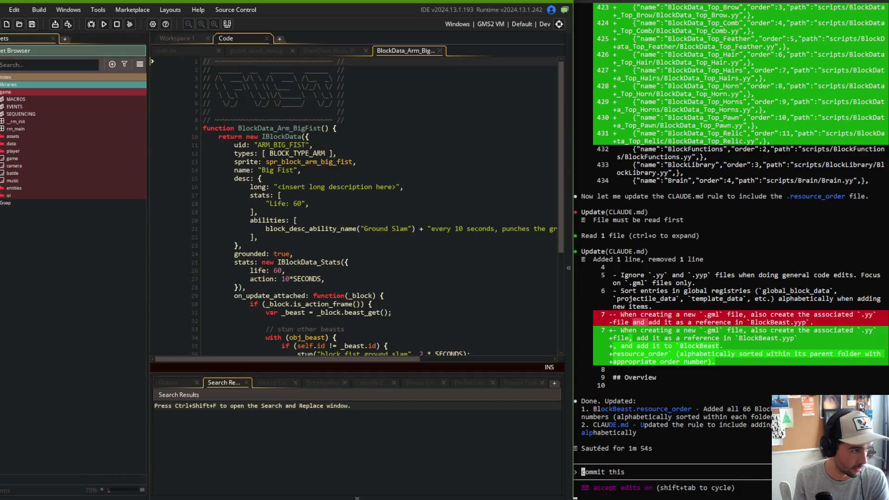
left_click(2, 144)
left_click(2, 158)
left_click(8, 203)
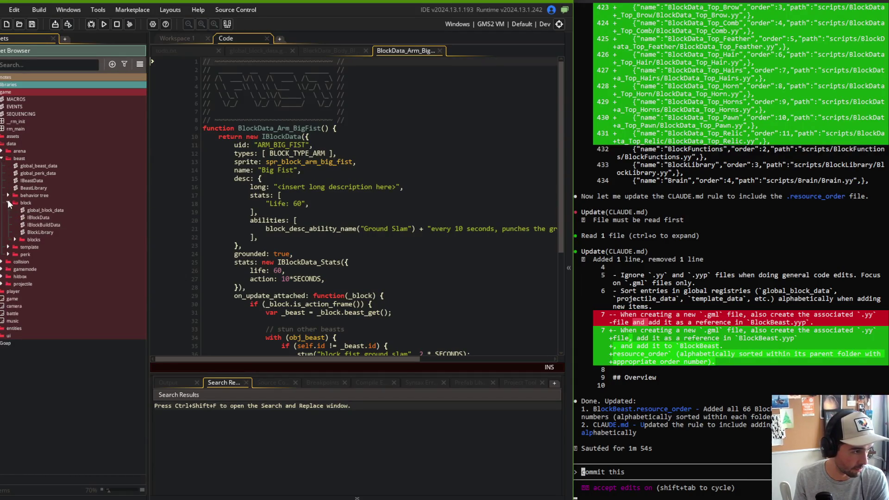
left_click(15, 239)
left_click(23, 247)
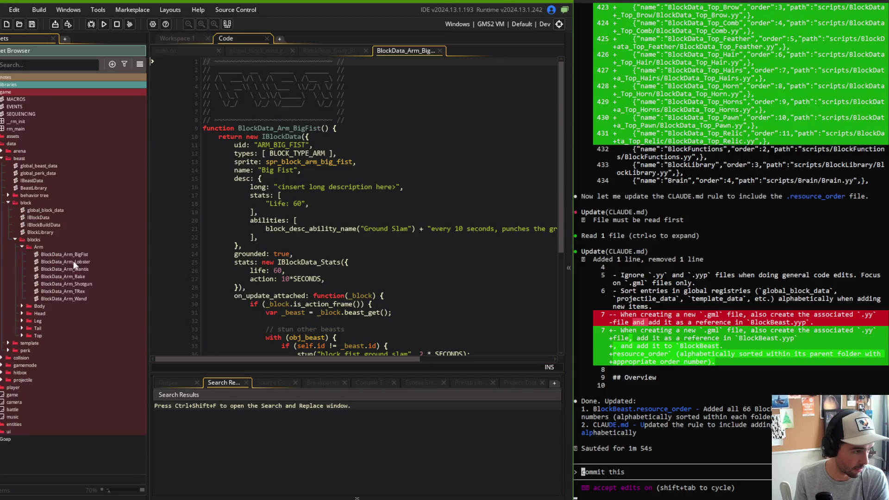
left_click(22, 306)
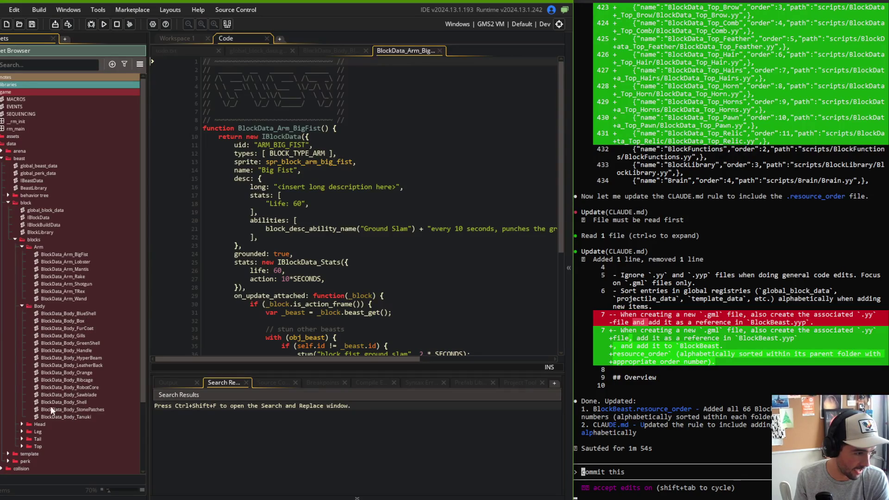
left_click(21, 424)
scroll(65, 347, "down", 5)
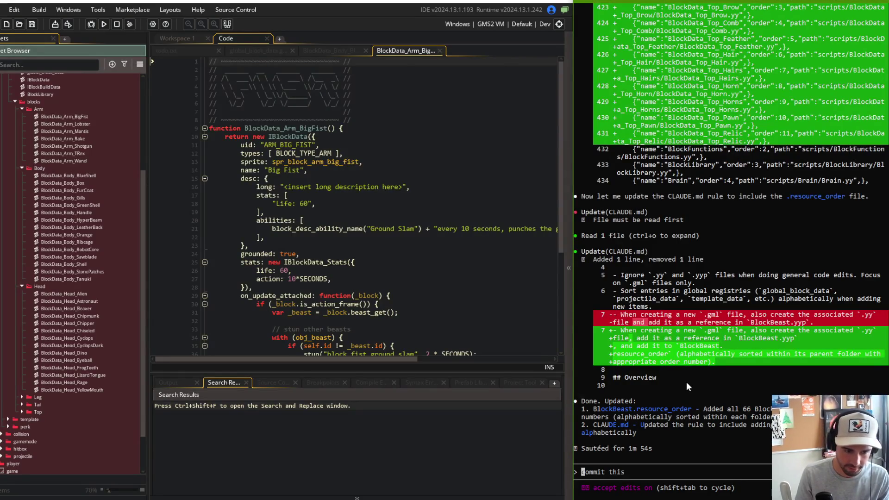
type("commit this and push")
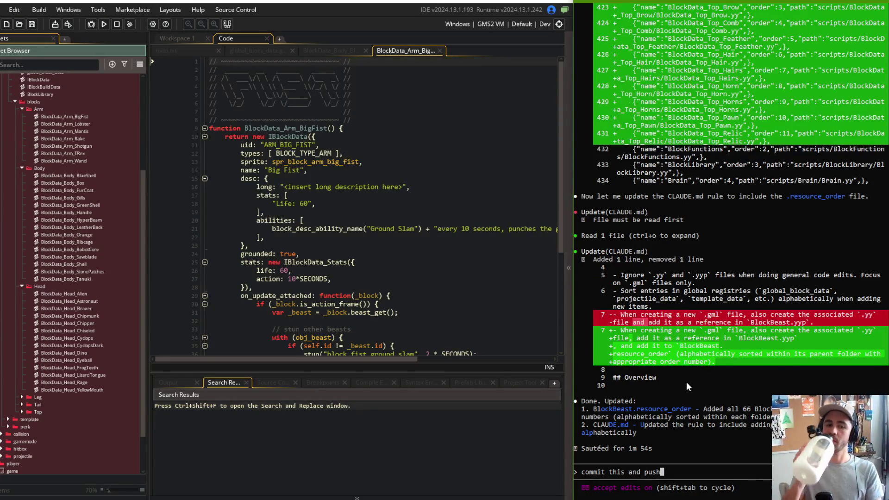
- Send 'commit this and push' and approve Claude's git status, commit and push requests
key("Return")
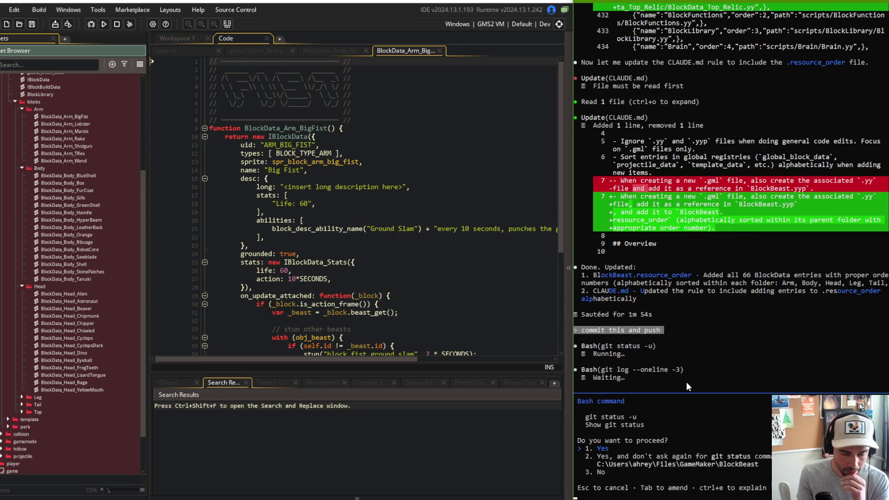
key("Return")
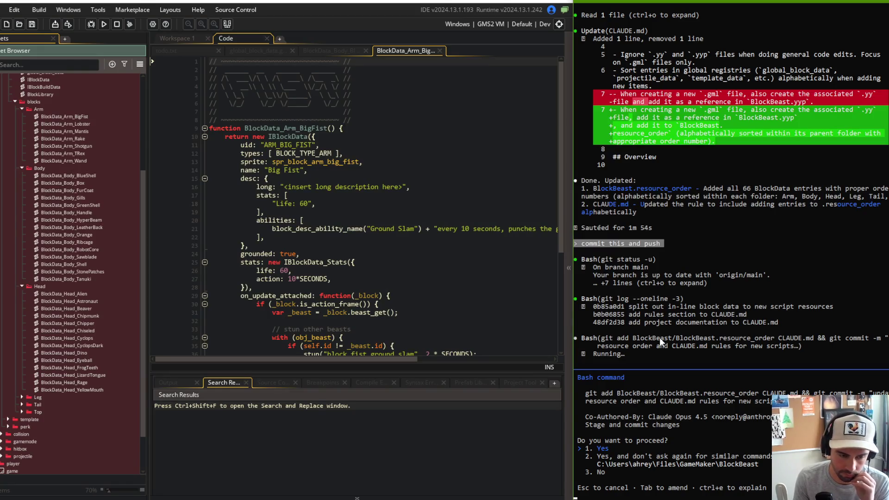
key("Return")
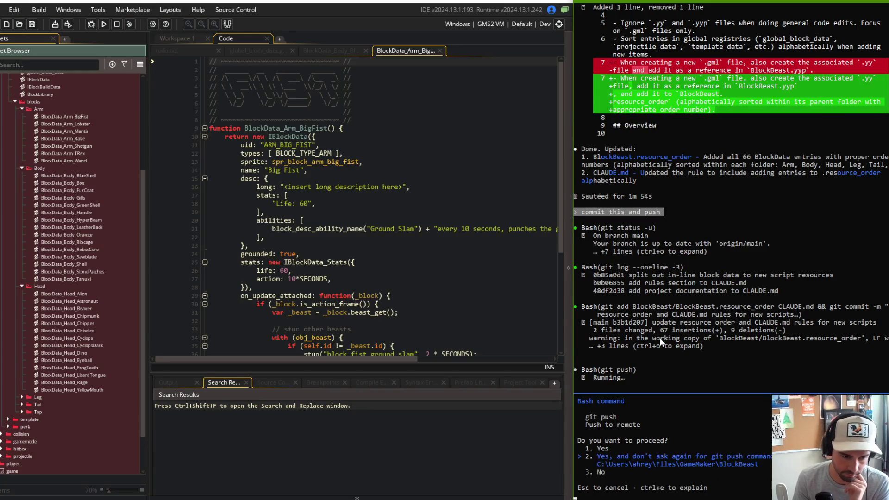
key("Return")
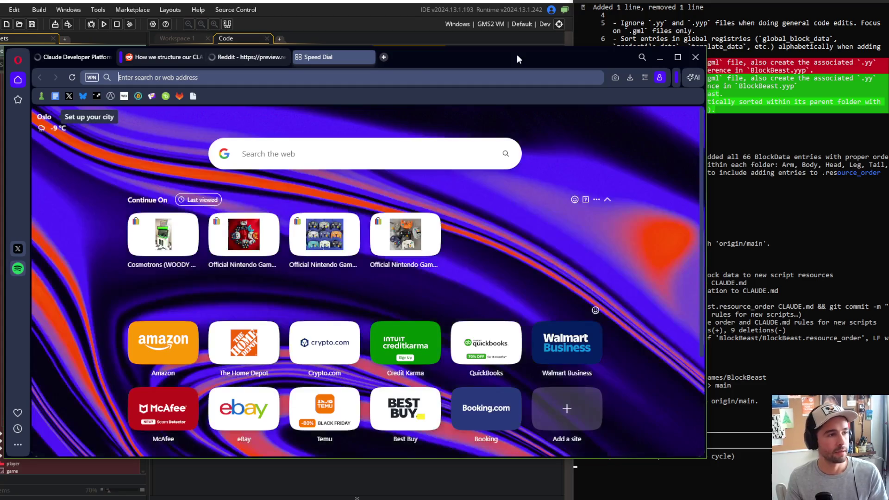
- Open the BlockBeast commit history on GitHub in a new Opera tab
key("ctrl+t")
type("github.com/noahNcopeland/CycorgiVerticalSlice/branches")
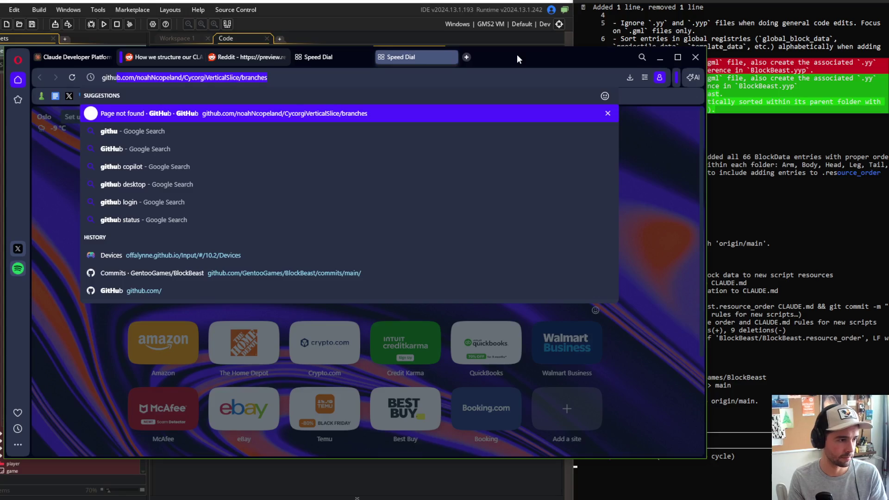
left_click(608, 113)
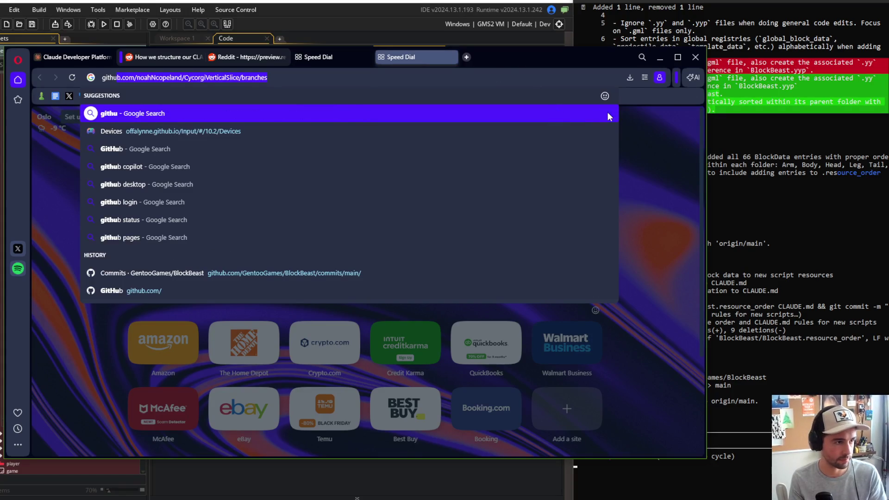
left_click(255, 273)
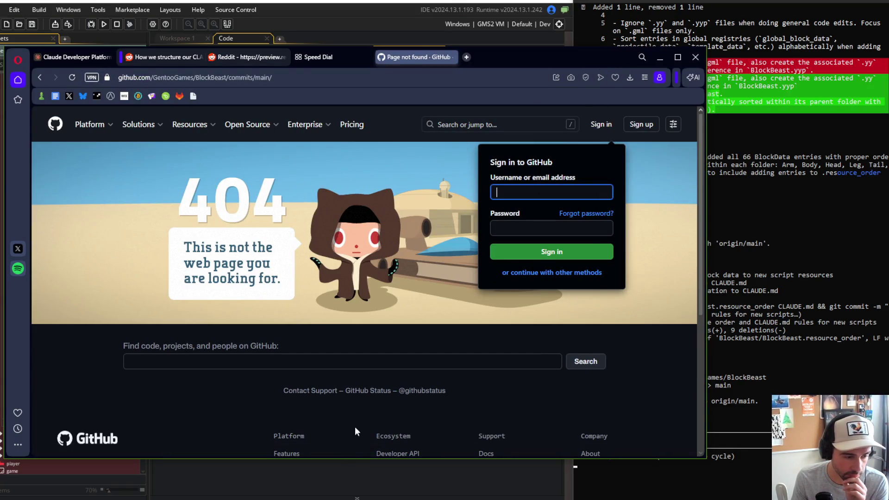
- Hide the Display Capture source in Streamlabs, then show it again
key("alt+Tab")
key("alt+Tab")
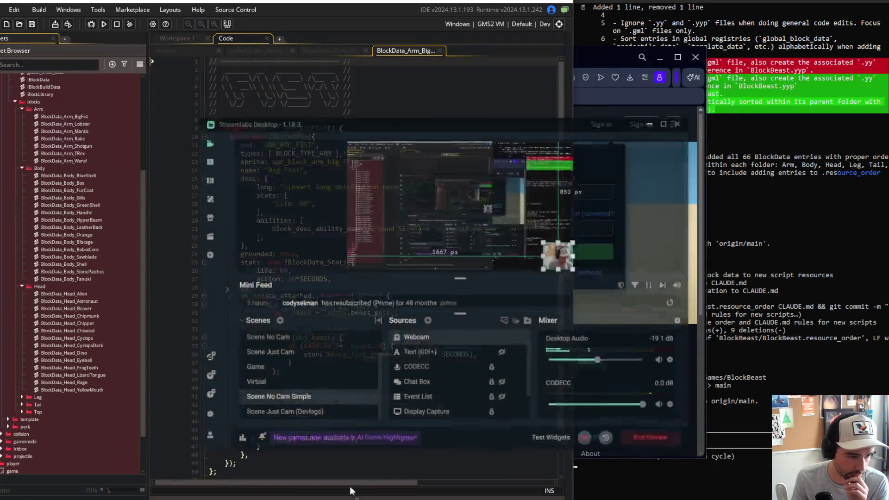
left_click(511, 402)
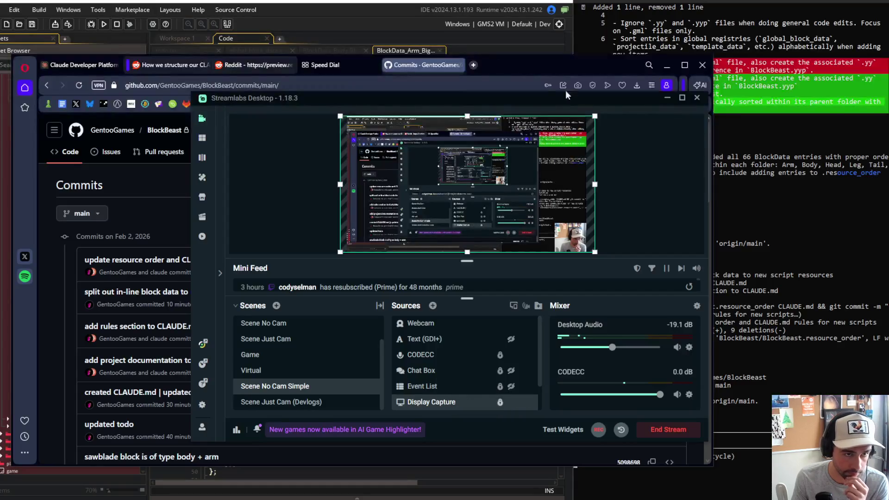
left_click(562, 59)
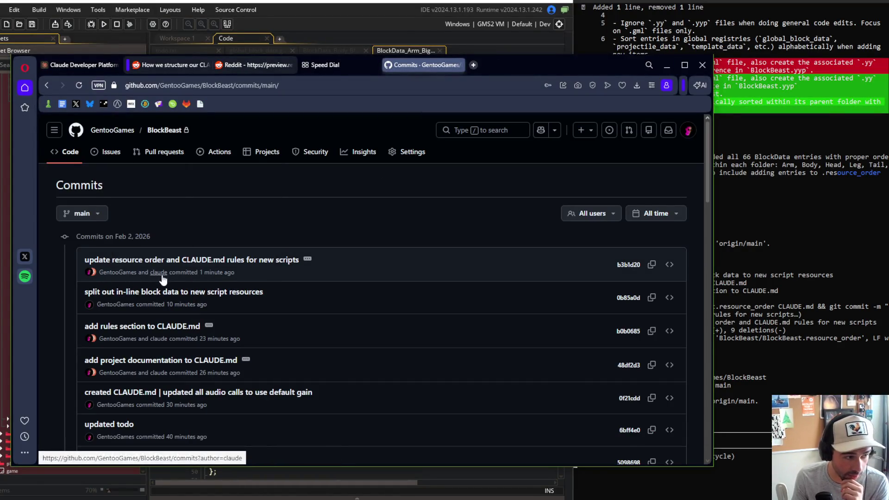
- Confirm the new commit via the BlockBeast repository's Commits page, then minimize Opera
scroll(93, 323, "down", 1)
mouse_move(96, 324)
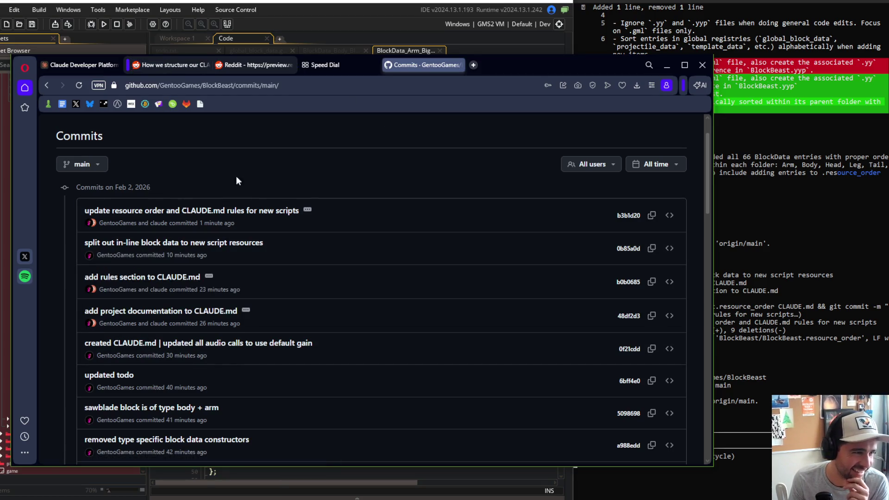
scroll(236, 181, "up", 2)
left_click(175, 134)
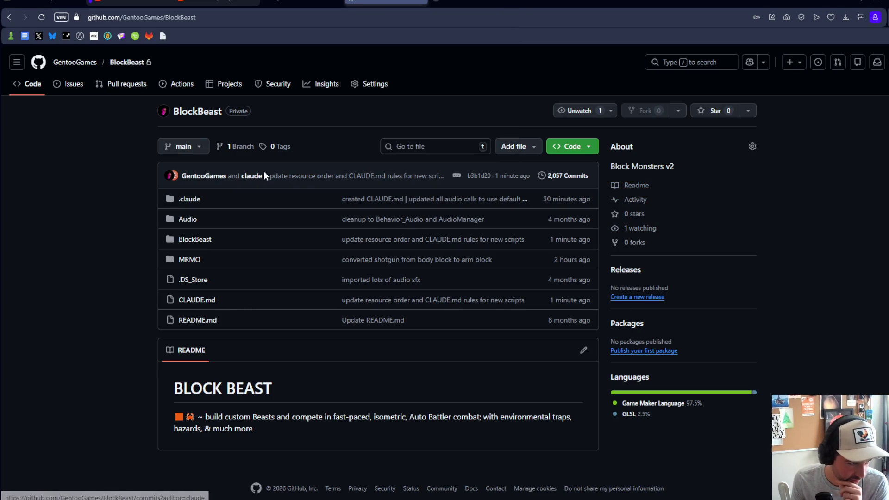
left_click(571, 182)
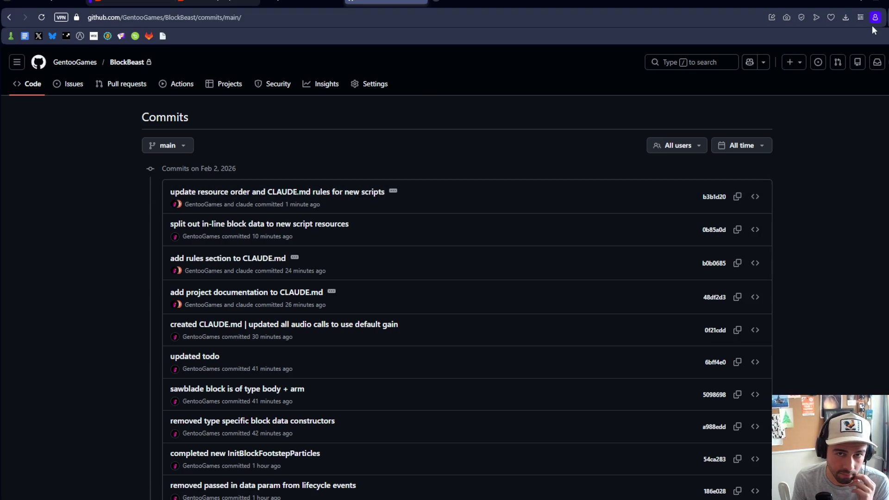
left_click(875, 2)
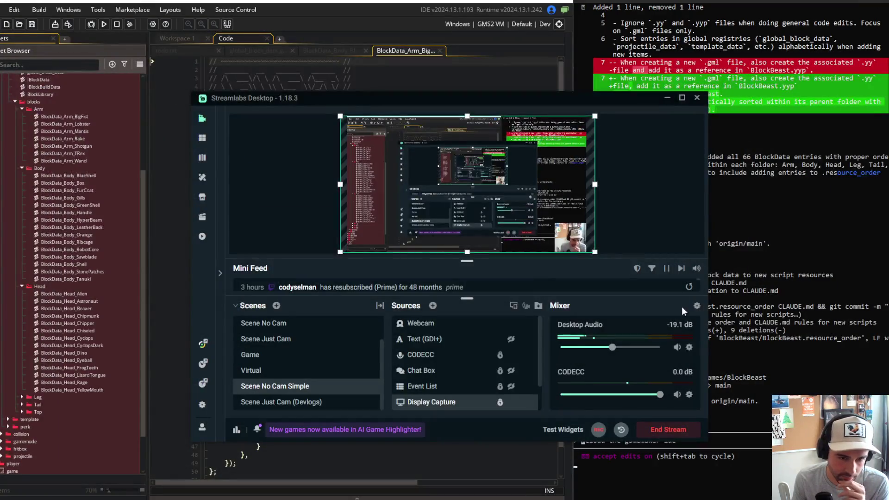
- Tell Claude 'from now on, dont do any git operations.'
left_click(503, 94)
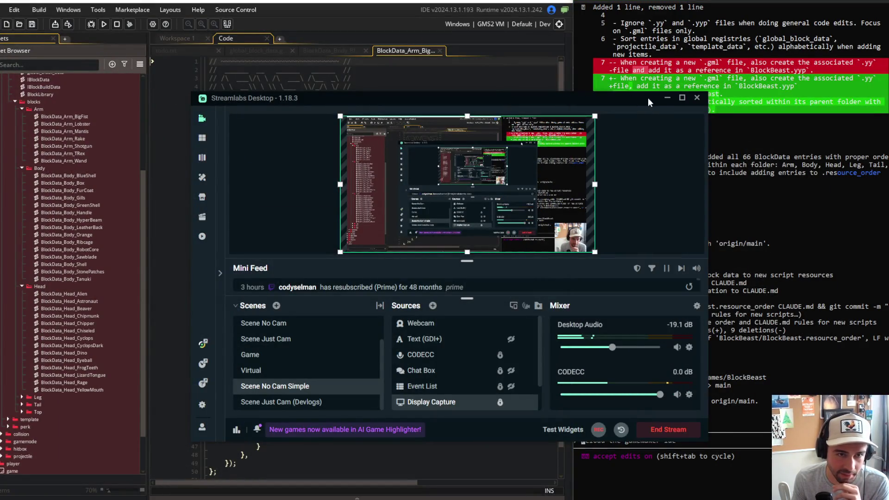
left_click(669, 96)
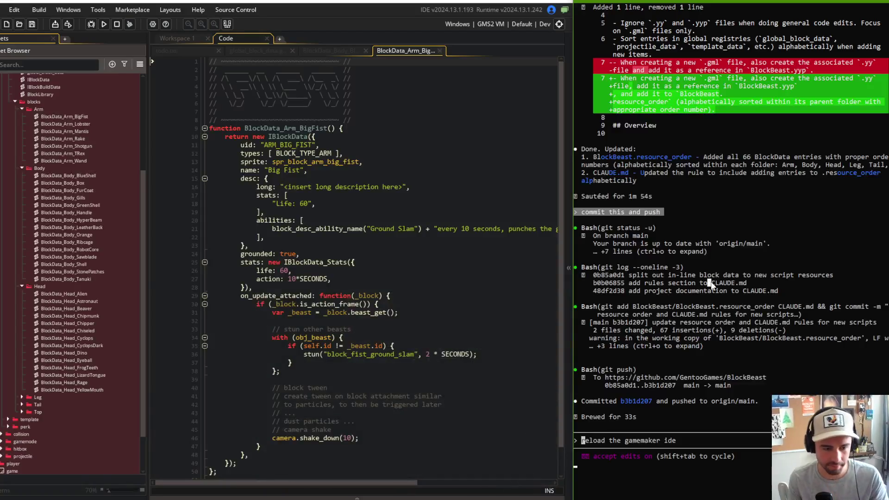
type("dont")
key("BackSpace")
key("BackSpace")
key("BackSpace")
type("from now on, dont ha")
key("BackSpace")
key("BackSpace")
type("do any git operations. i will")
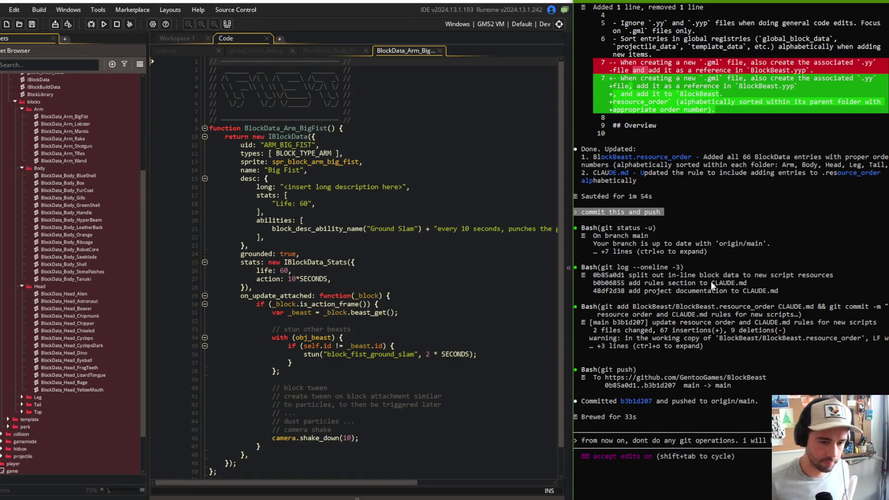
key("Return")
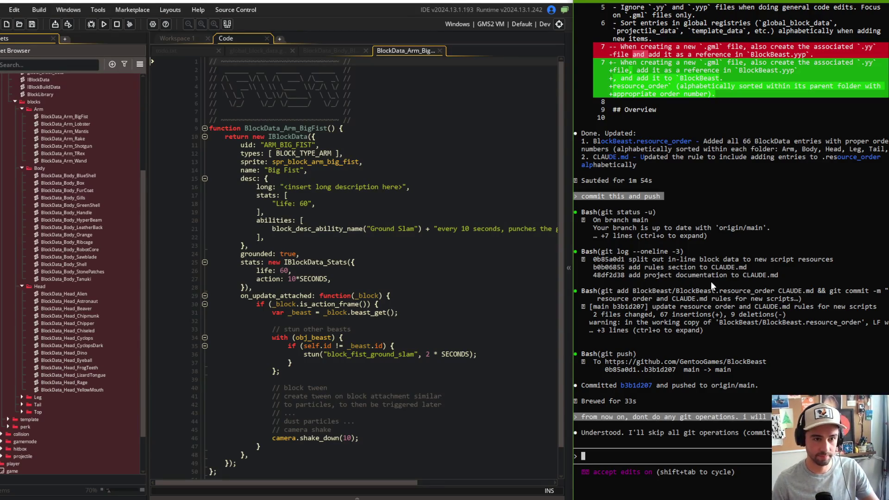
- Ask Claude to remove the repeated ASCII header from the existing BlockData_* .gml files
type("open the game in gamemaker")
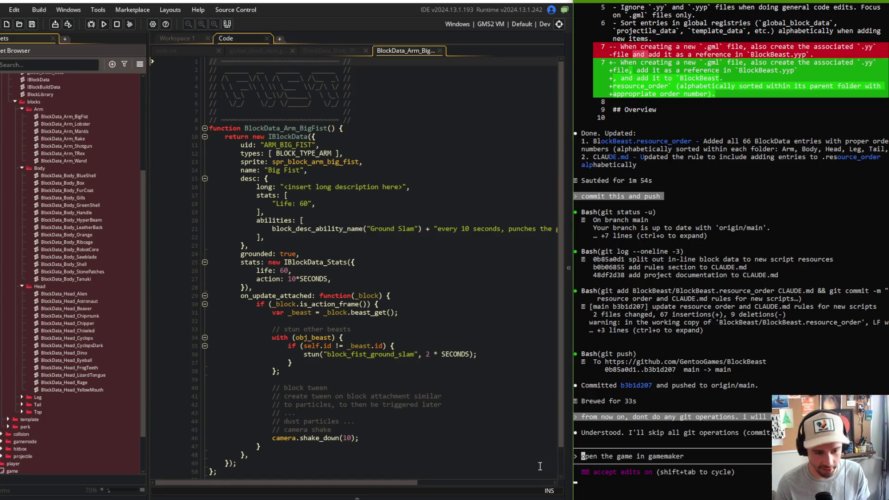
key("ctrl+c")
type("in ")
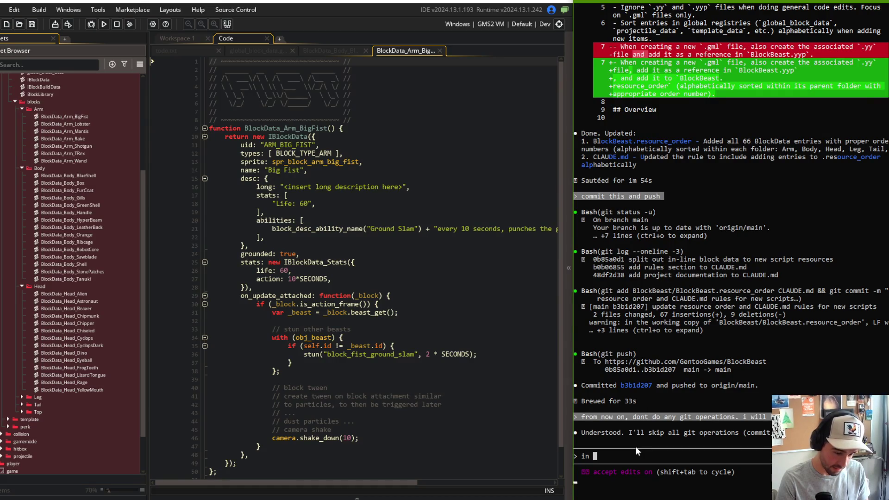
type("several of the BlockData_* .gml files, there")
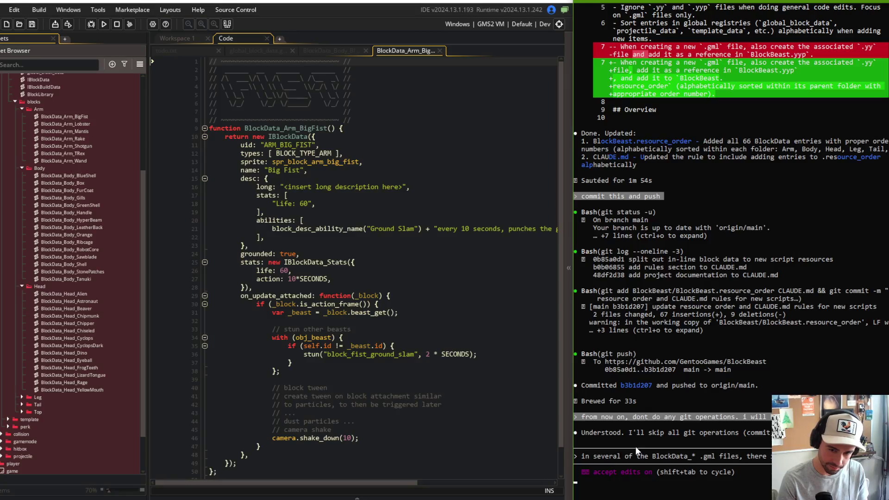
type("file")
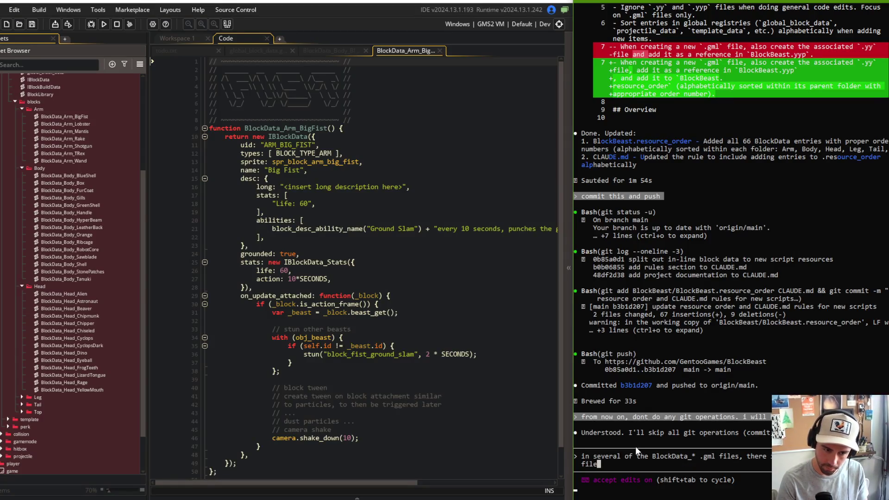
type(". remove that from a")
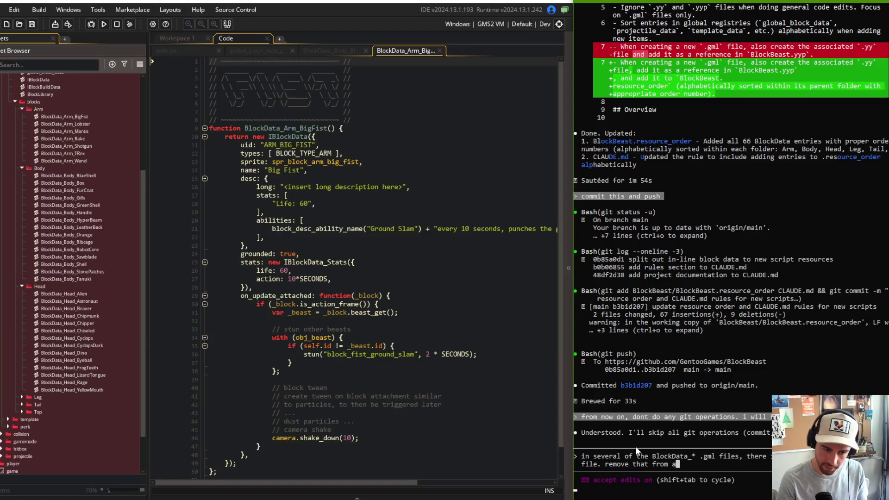
type("ny existing file")
key("Return")
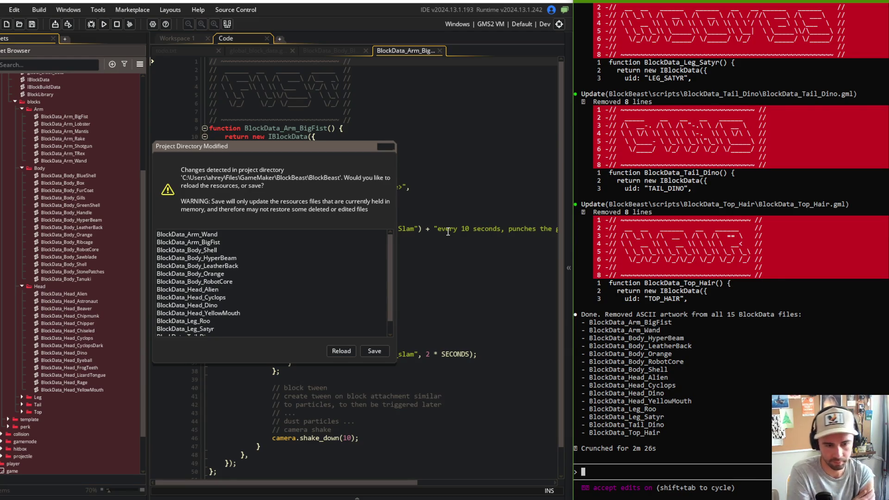
- Reload the changed scripts from disk and check the global_block_data and todo.txt tabs
left_click(343, 353)
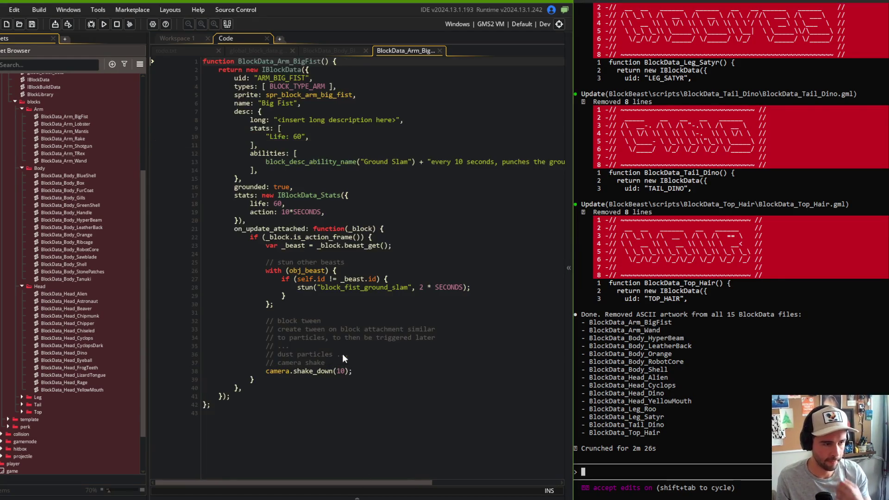
left_click(433, 190)
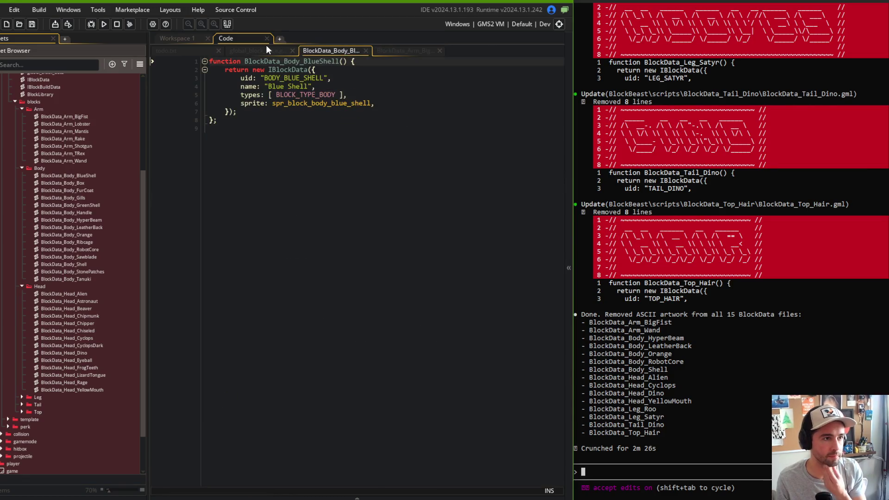
left_click(269, 46)
scroll(330, 82, "down", 10)
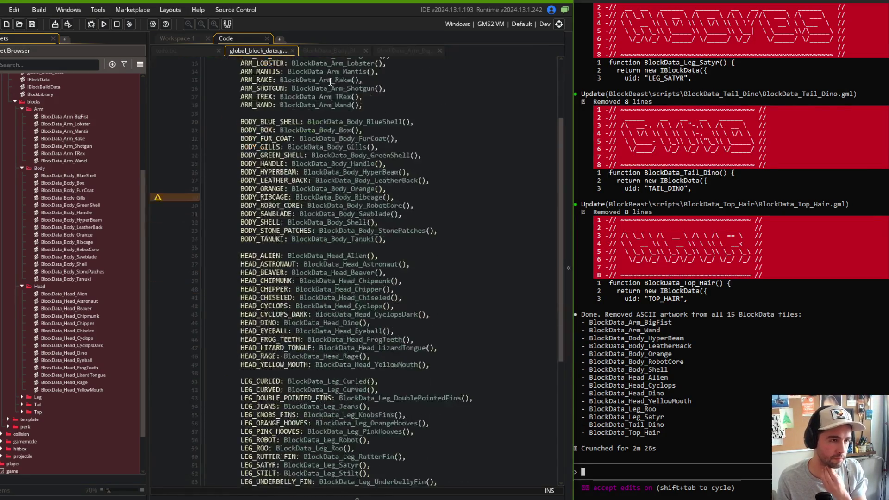
scroll(330, 82, "up", 5)
scroll(330, 82, "up", 5)
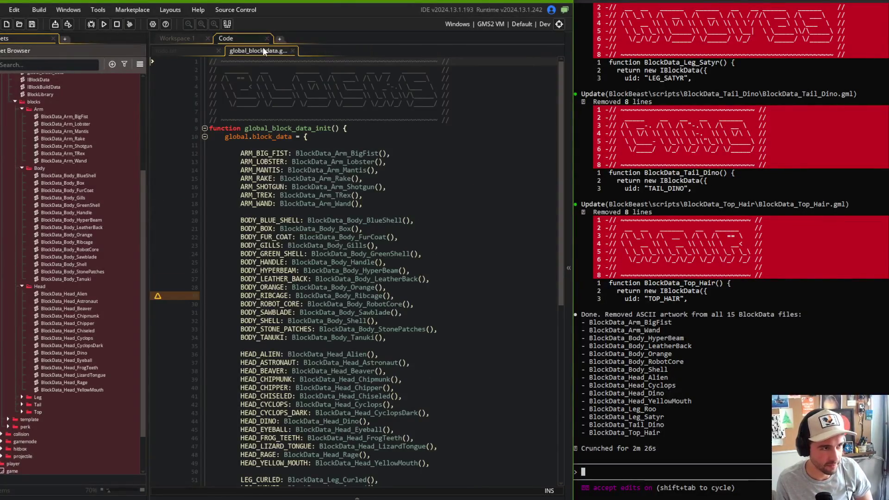
left_click(167, 51)
- In Command Prompt, stage all changes with git add
key("alt+Tab")
left_click(388, 280)
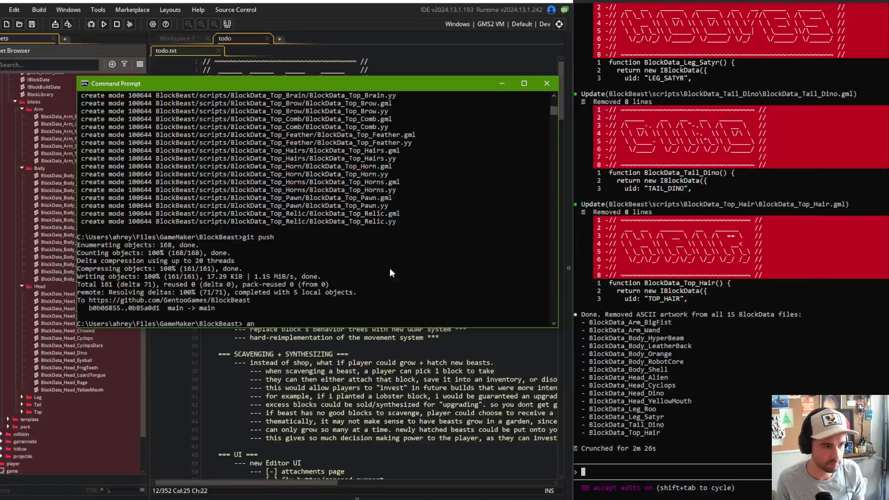
type("git add .")
key("Return")
- Commit with message 'removed ascii artwork from individual block scripts' and push to GitHub
type("git commit -m \":remo")
key("BackSpace")
key("BackSpace")
key("BackSpace")
type("removed ascii artwork ")
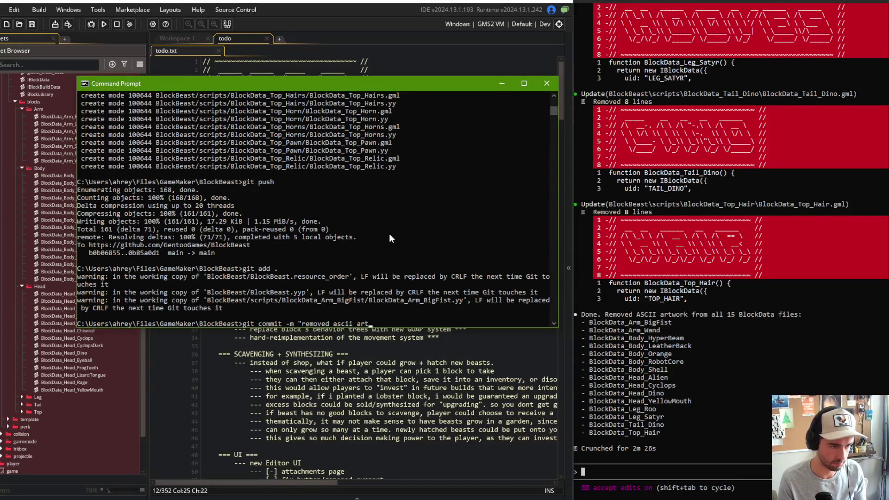
type("from indivi")
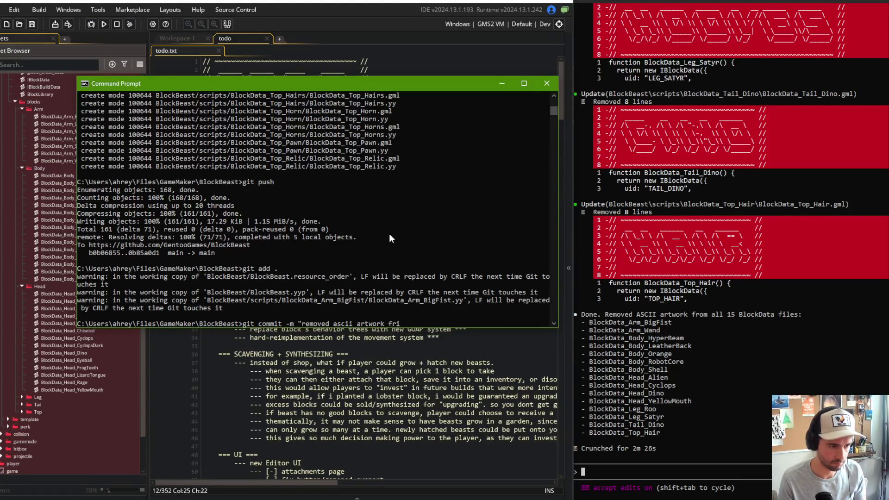
type("dual ")
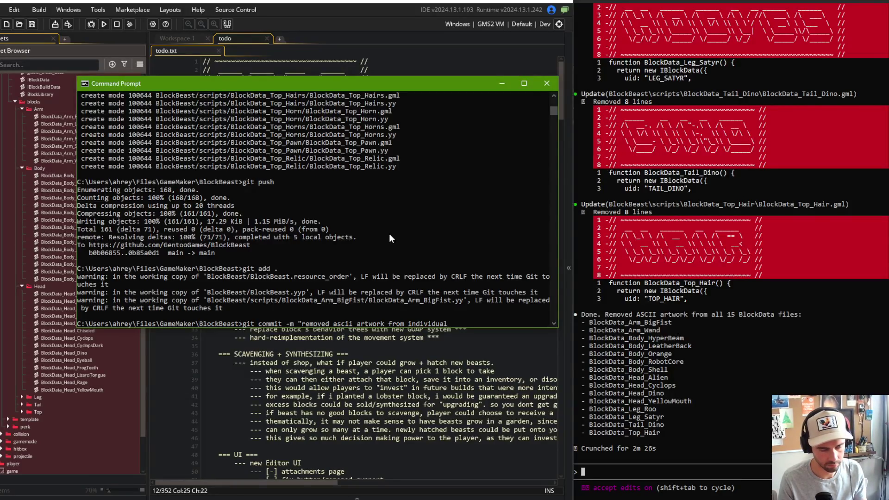
type("block d")
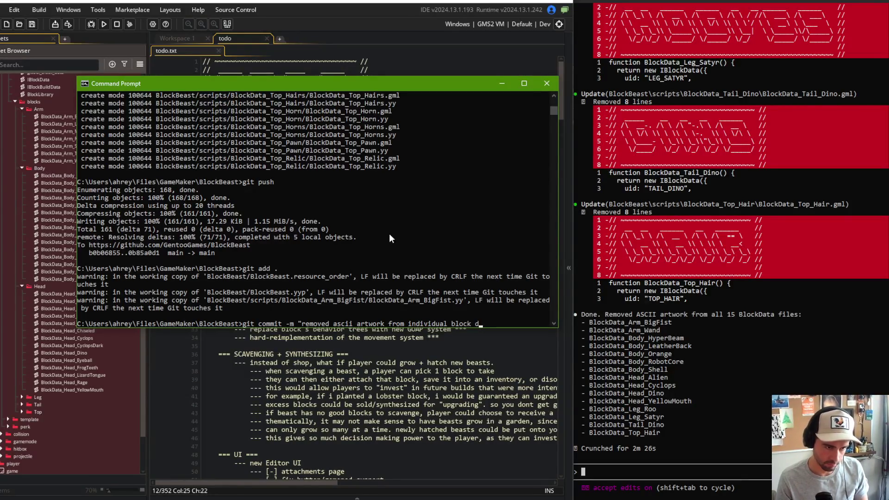
key("BackSpace")
type("scripts\"")
key("Return")
type("git push")
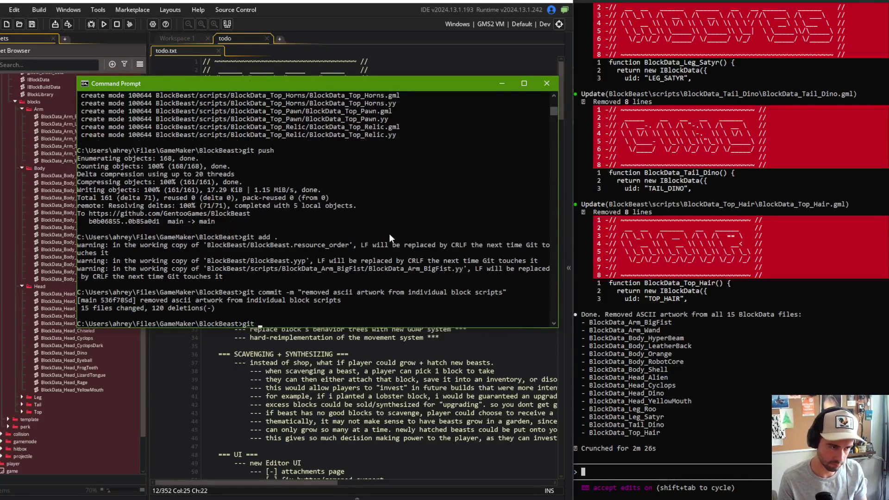
key("Return")
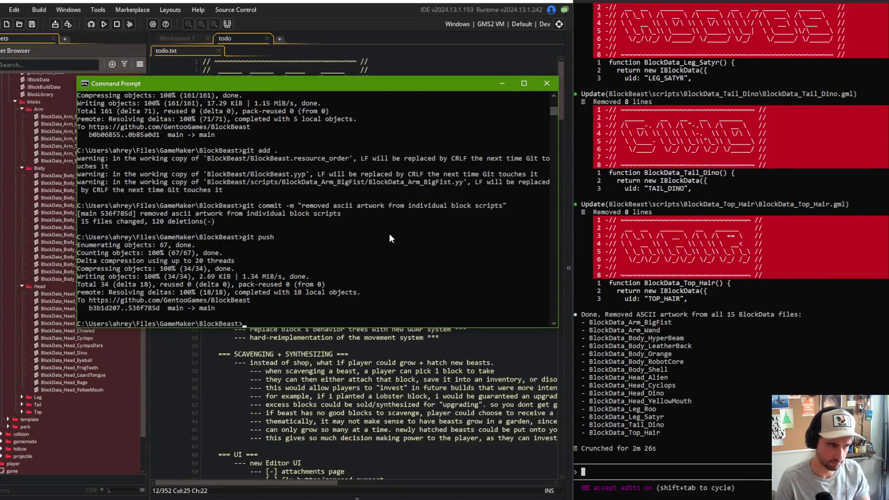
key("alt+Tab")
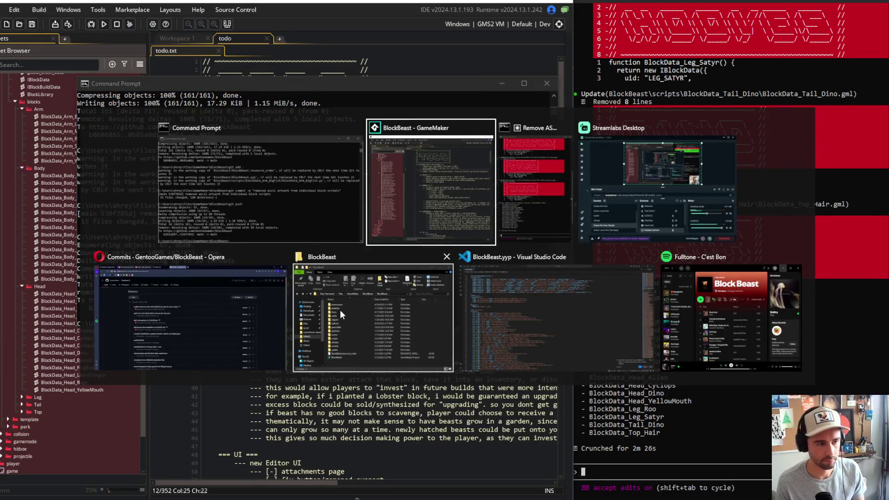
- Close the BlockBeast Explorer window and switch to Opera's GitHub commits page
left_click(342, 315)
key("alt+F4")
key("alt+Tab")
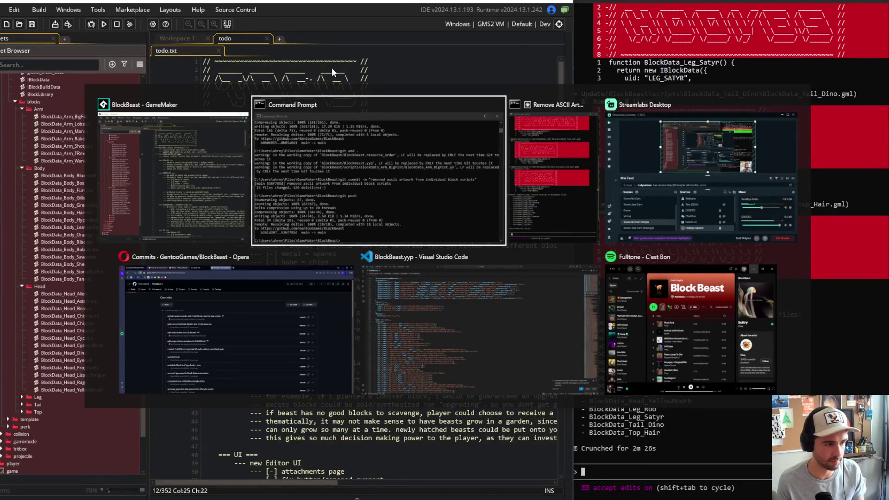
left_click(294, 304)
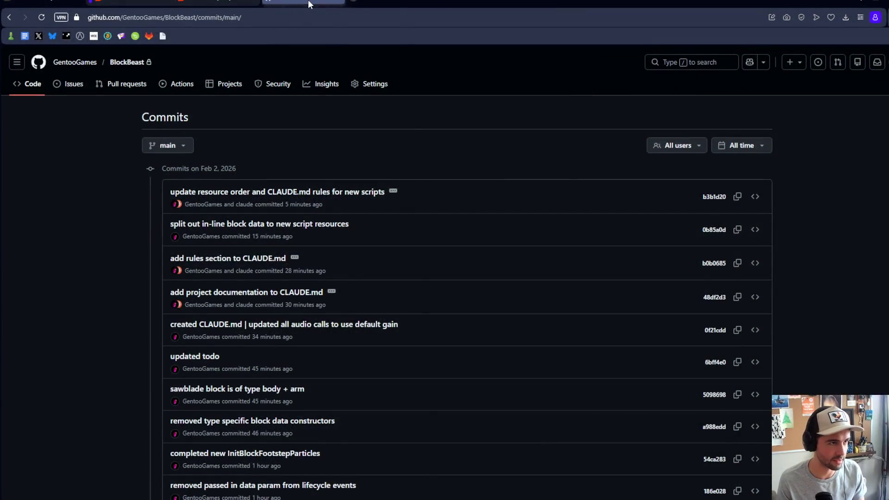
- Cycle through Opera's open tabs and shrink the browser to a smaller window
left_click(241, 4)
left_click(153, 4)
left_click(41, 2)
mouse_move(403, 2)
left_mouse_down()
mouse_move(310, 27)
mouse_move(285, 26)
left_mouse_up()
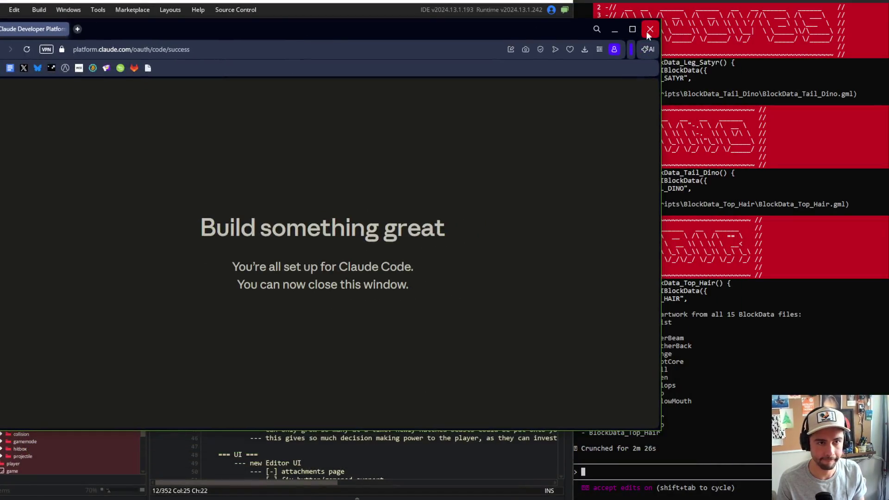
- Open a new blank tab, then minimize Opera to bring GameMaker's todo list back
left_click(76, 29)
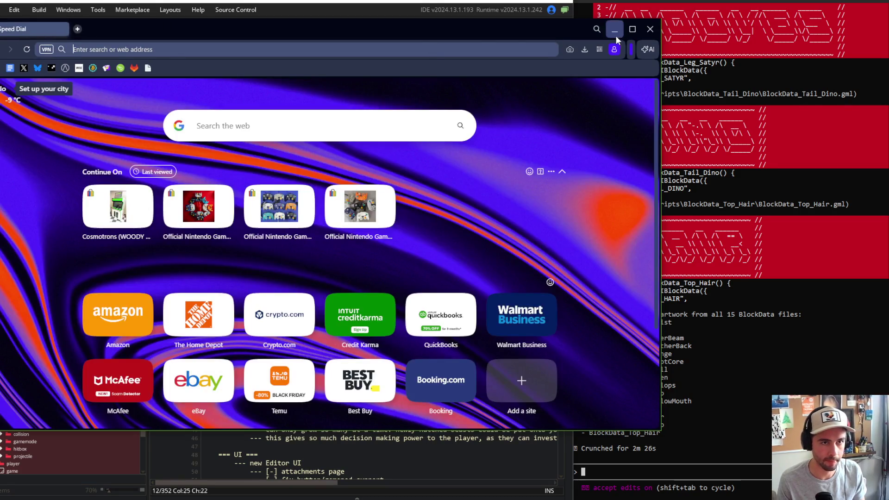
left_click(616, 35)
left_click(463, 136)
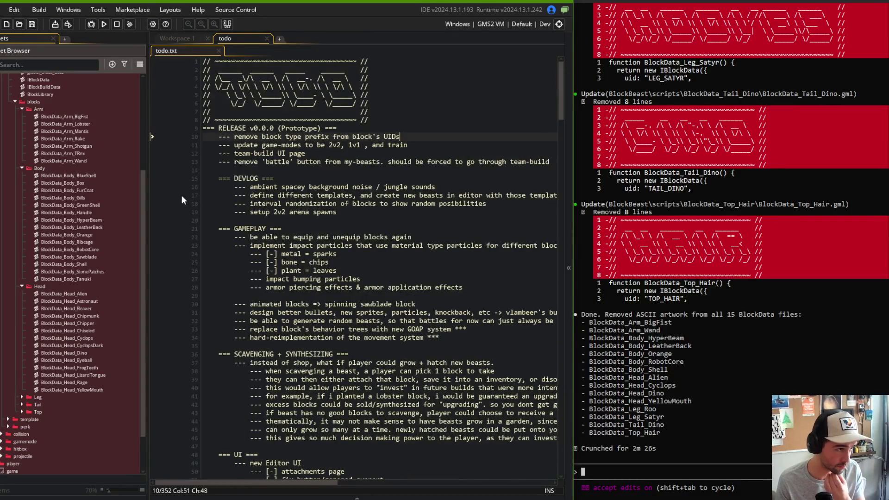
- Draft a prompt to strip block type prefixes from global_block_data keys, data files, sprites and data/beast/block/blocks
left_click(643, 474)
type("remove the block type prefix from all existing bl ")
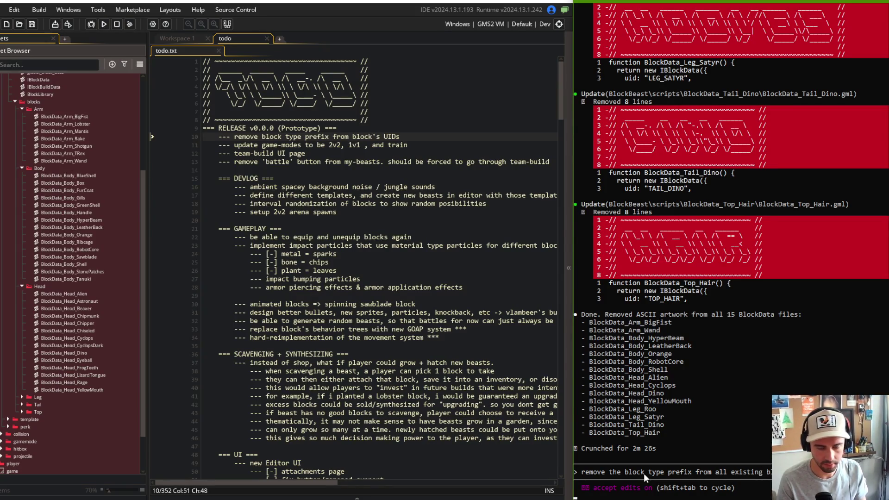
type("include ")
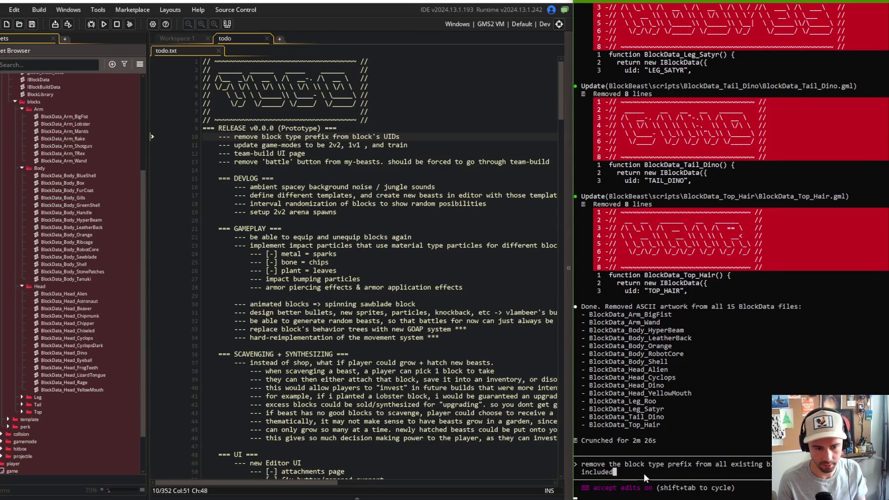
type("keys in the global_block_dat")
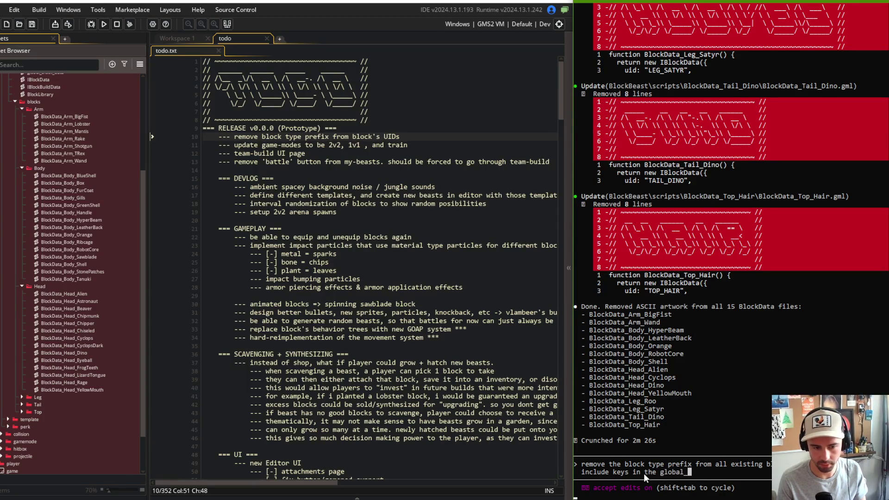
type("a registry")
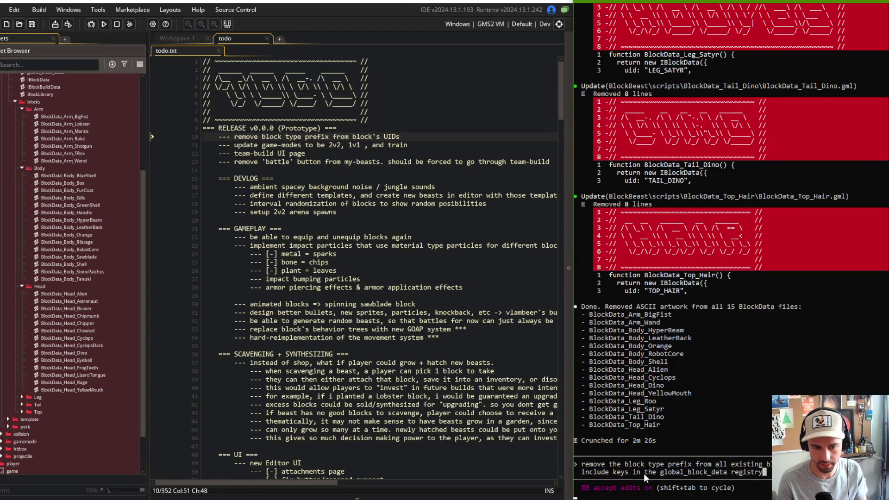
type(", s")
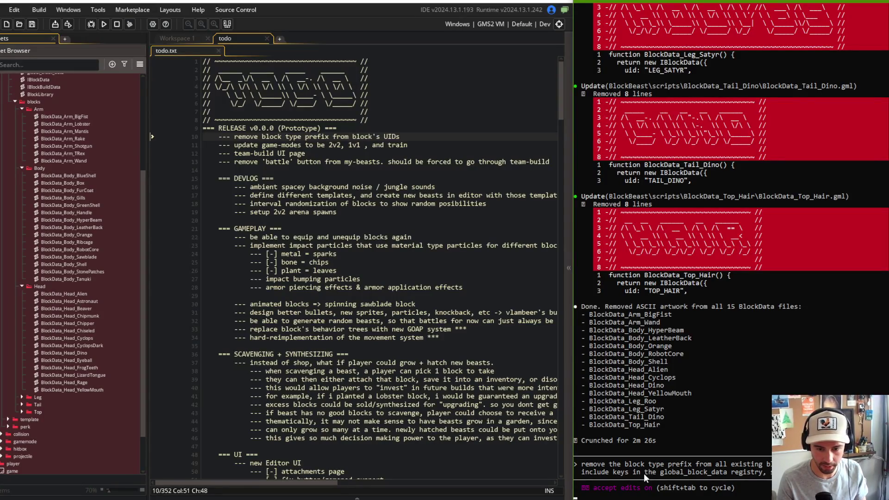
type("data files, ")
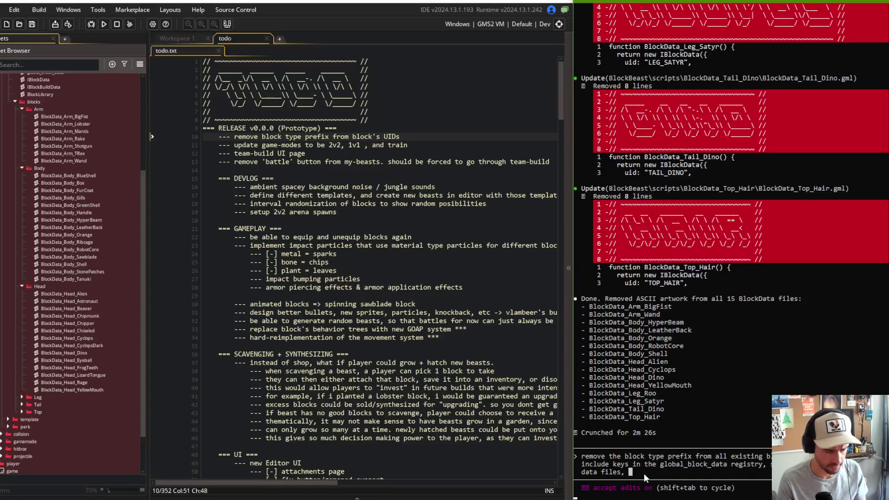
type("and sprite names for individual sprit")
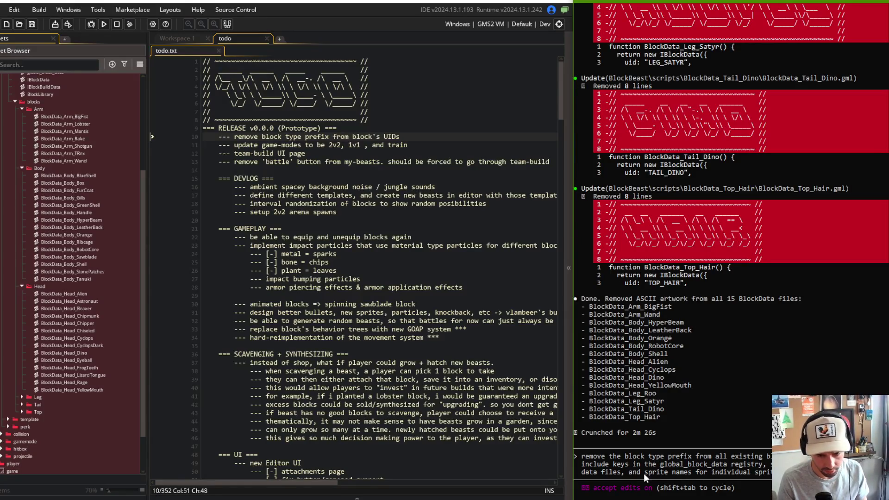
type("nested")
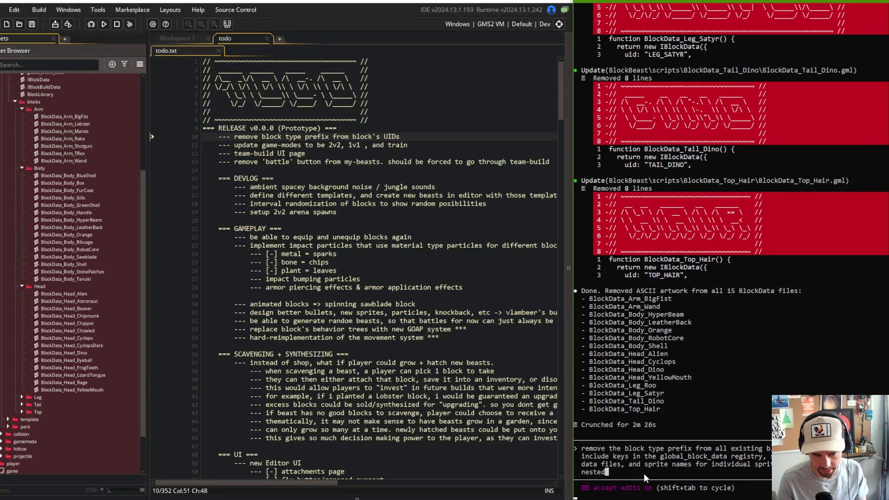
type(" directory so")
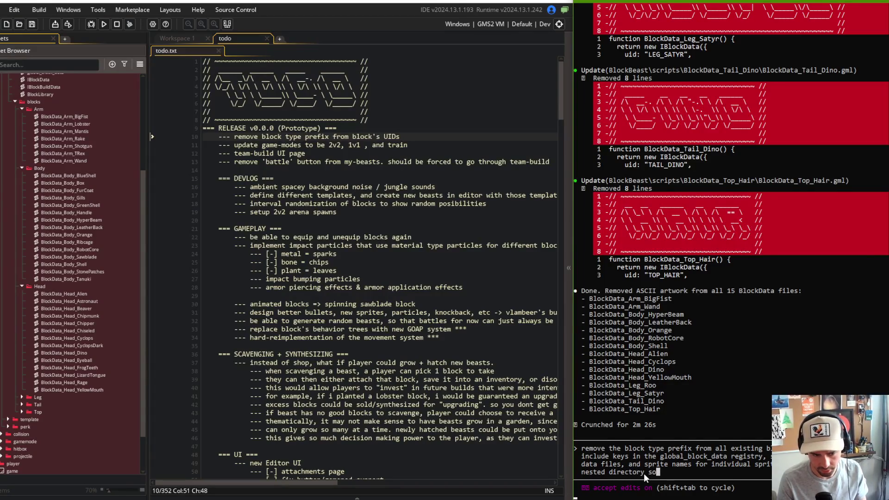
type("rting based off of the block")
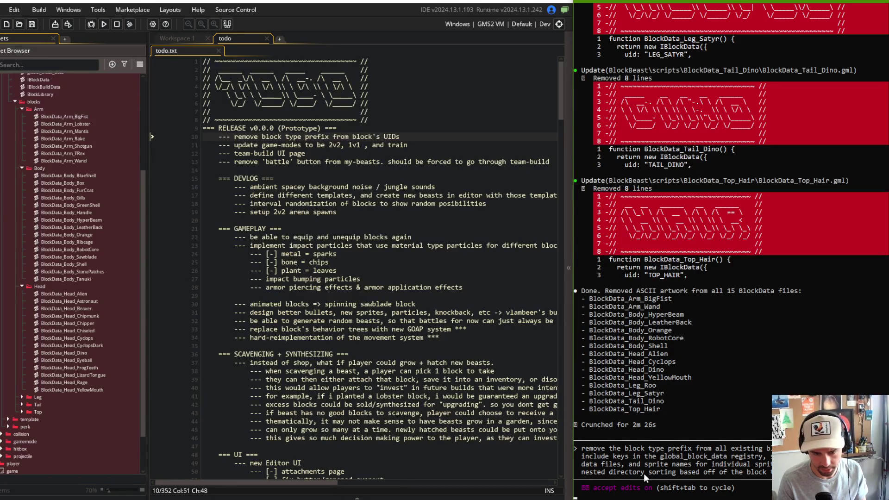
scroll(62, 278, "up", 3)
type("data/beast/block/blocks dir and in the")
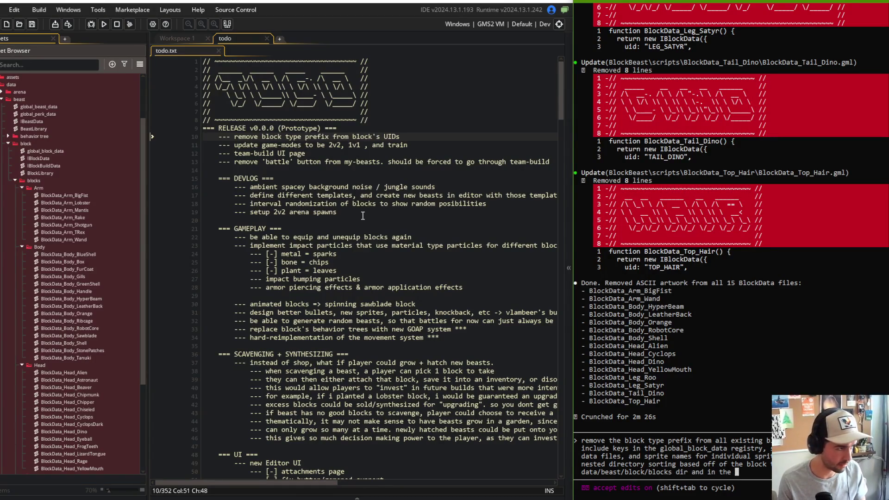
- Collapse data and expand entities > beasts > sprites > blocks in the Asset Browser
left_click(1, 84)
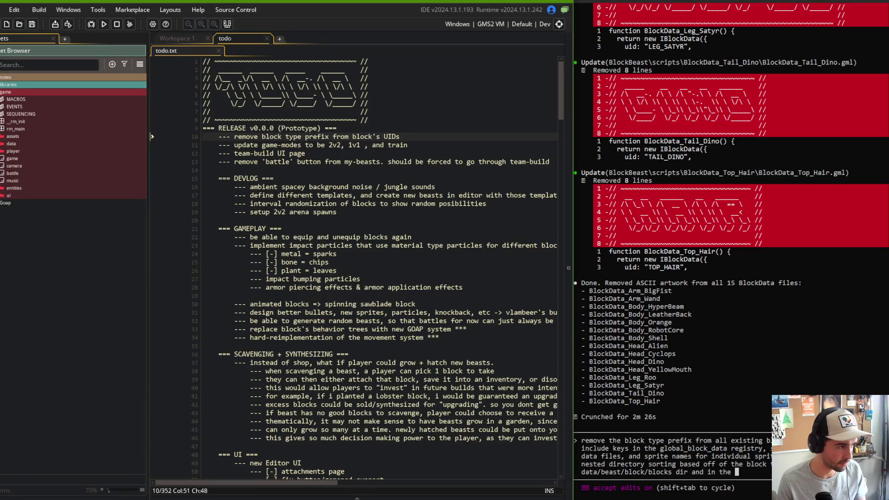
left_click(2, 188)
left_click(2, 202)
left_click(8, 225)
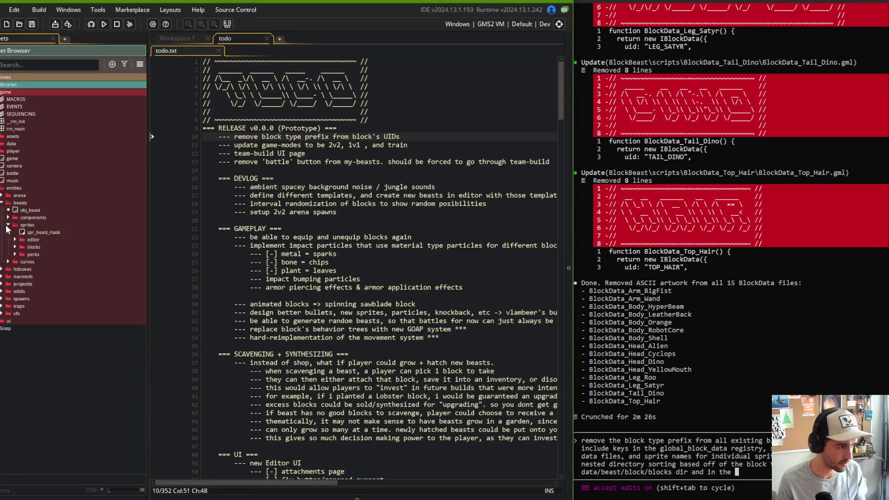
left_click(14, 249)
left_click(15, 247)
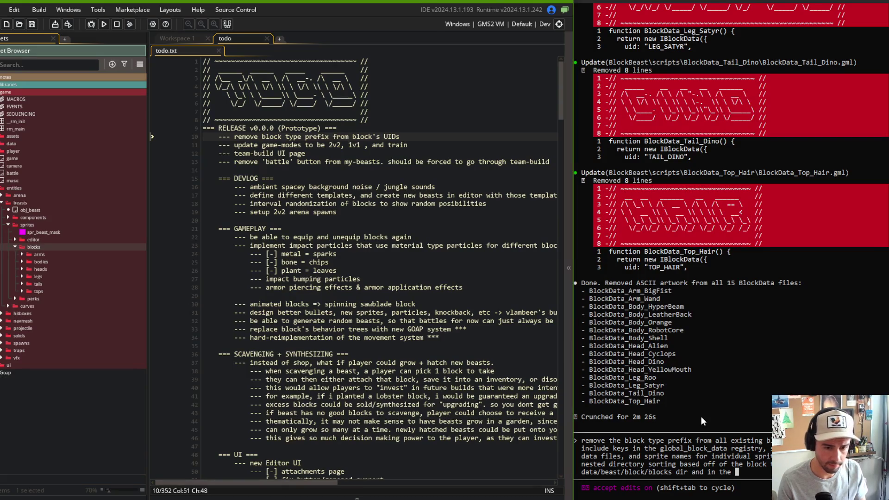
- Add the entities sprite path and an instruction to also remove block UIDs to the prompt
type("entitie")
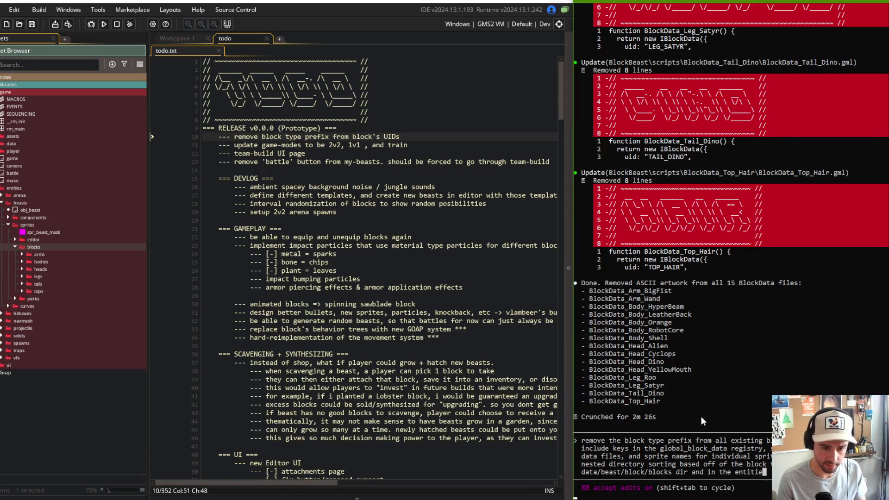
type("s/b")
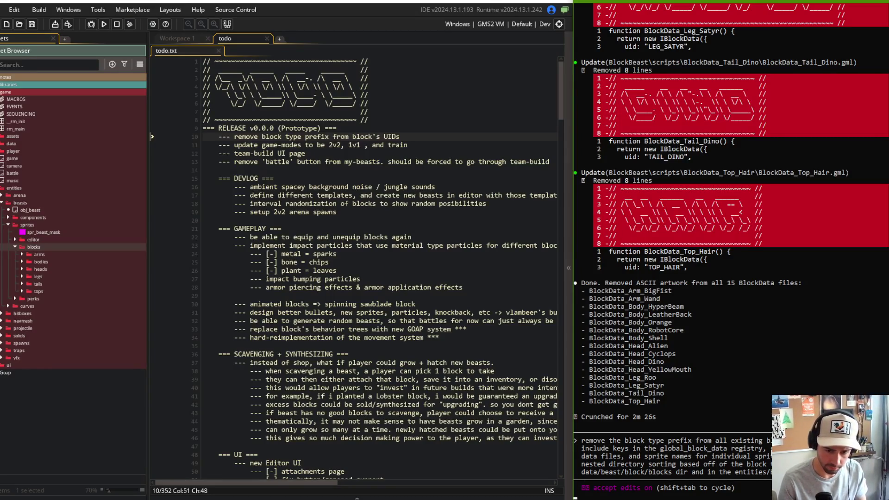
type("in ")
type("also, remove the ")
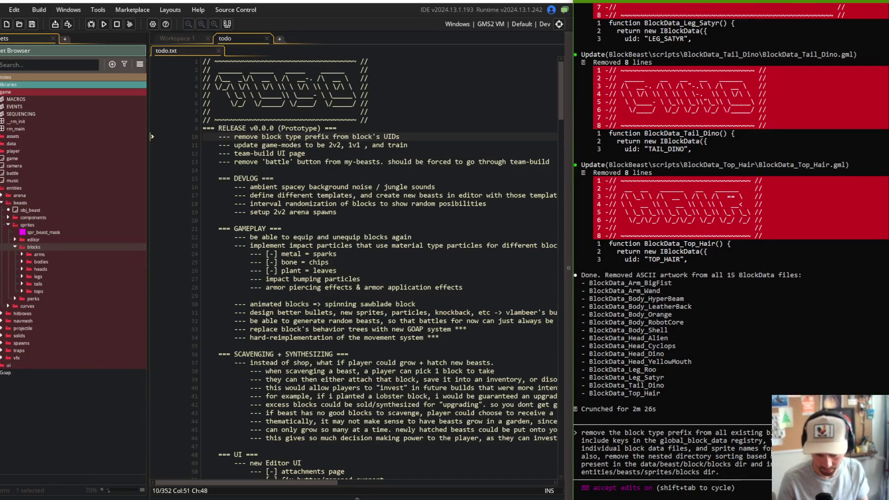
type("blo")
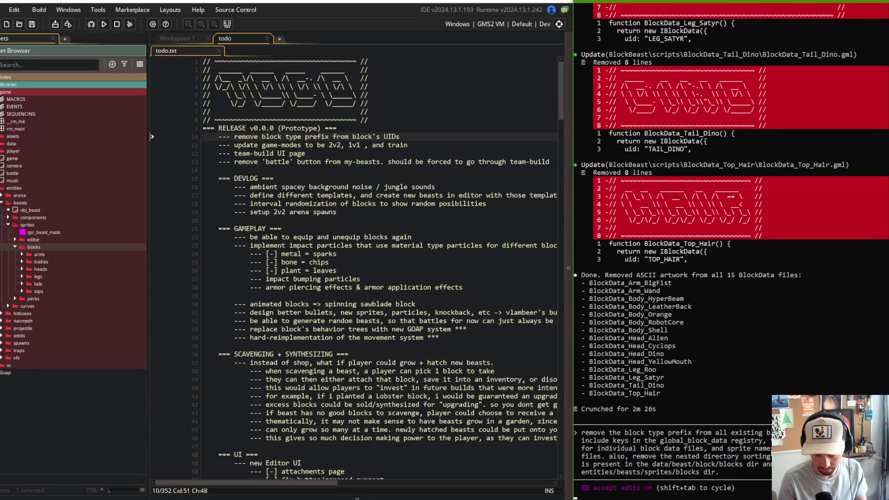
type("ck uids,")
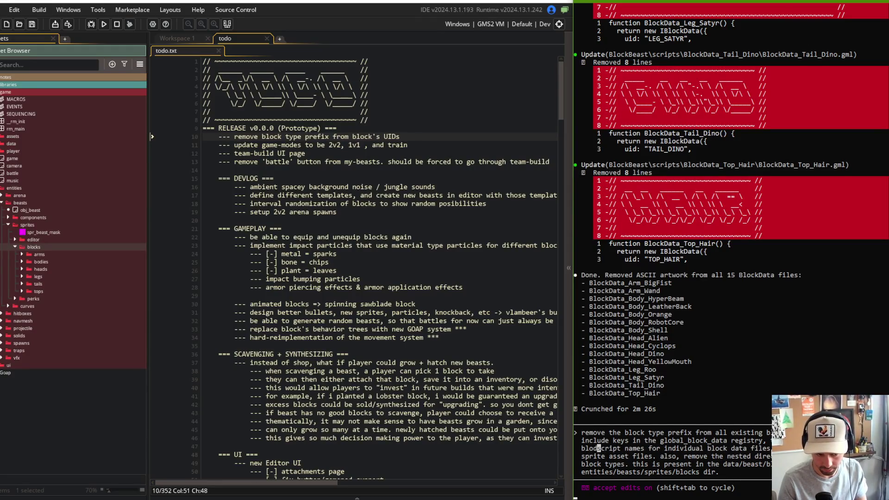
key("Right")
key("Right")
key("Right")
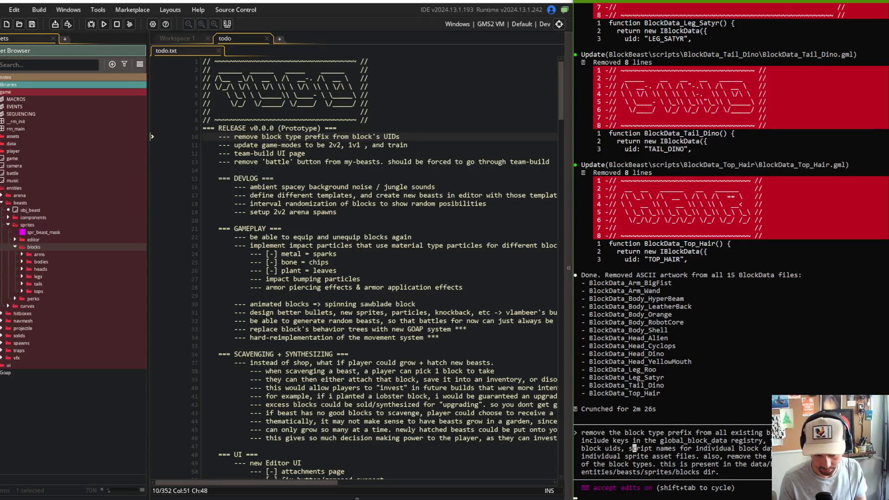
key("Down")
key("Down")
key("Down")
key("End")
- Correct 'this is' to 'these are' in the prompt and send it to Claude Code
key("Up")
key("ctrl+Left")
key("ctrl+Left")
key("BackSpace")
key("BackSpace")
key("BackSpace")
type("ese")
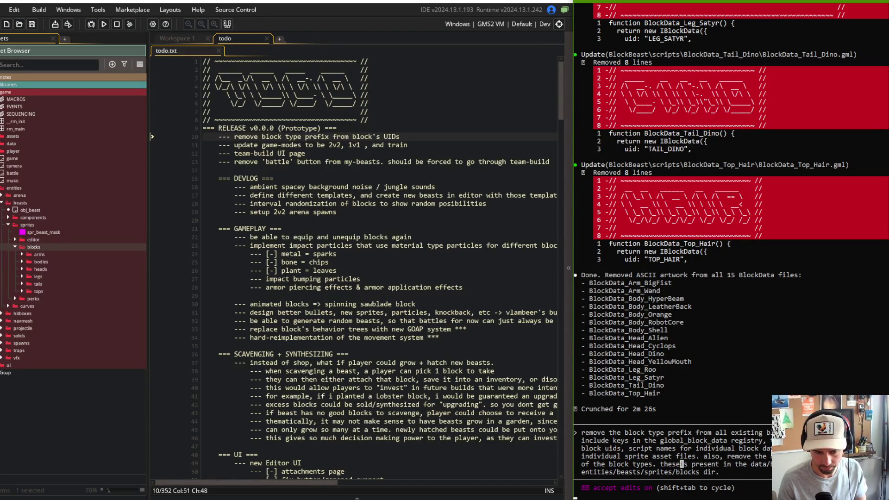
key("Delete")
key("Delete")
type("are")
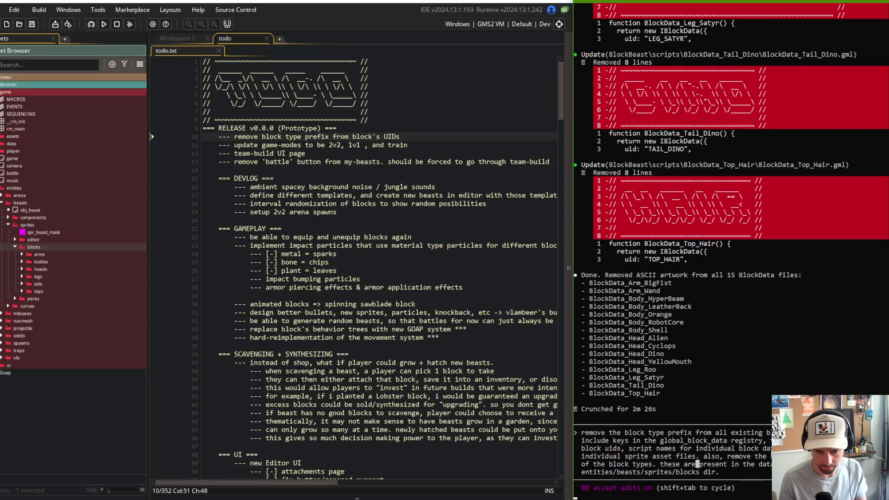
key("Right")
key("Right")
key("Right")
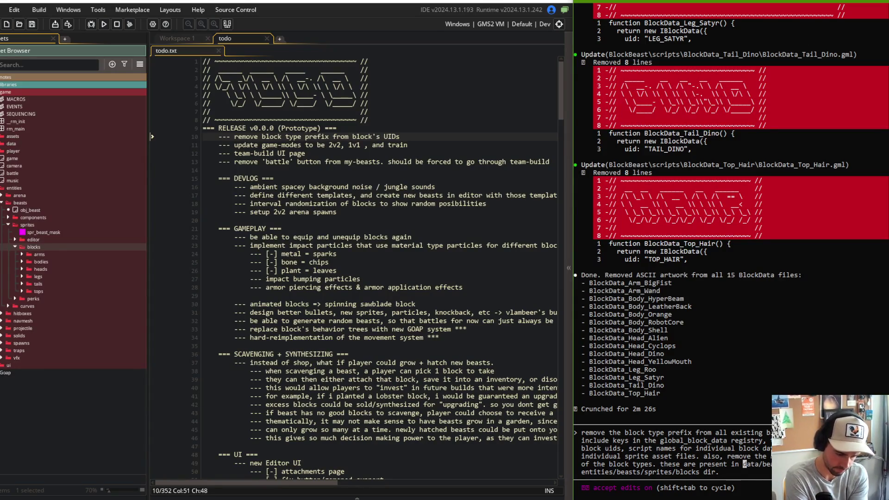
key("Return")
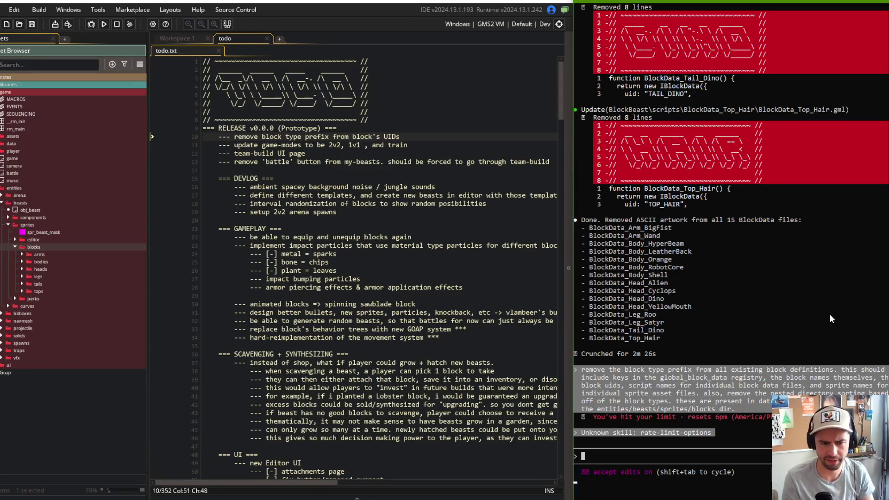
- Run cls in the Claude Code terminal, then return to the todo list's prefix-removal task
type("cls")
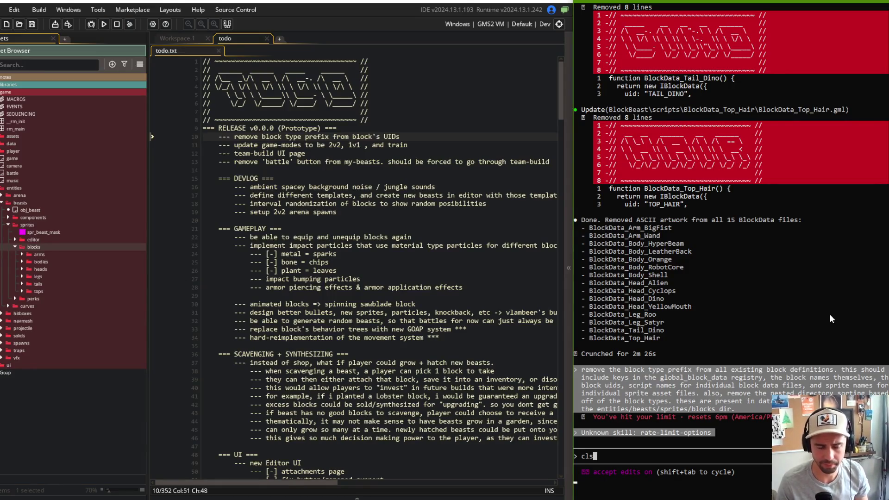
key("Return")
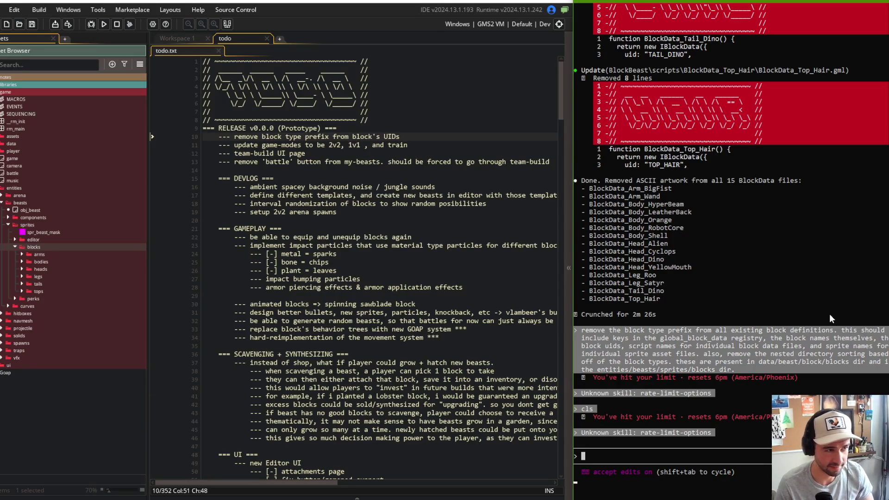
left_click(368, 128)
left_click(447, 136)
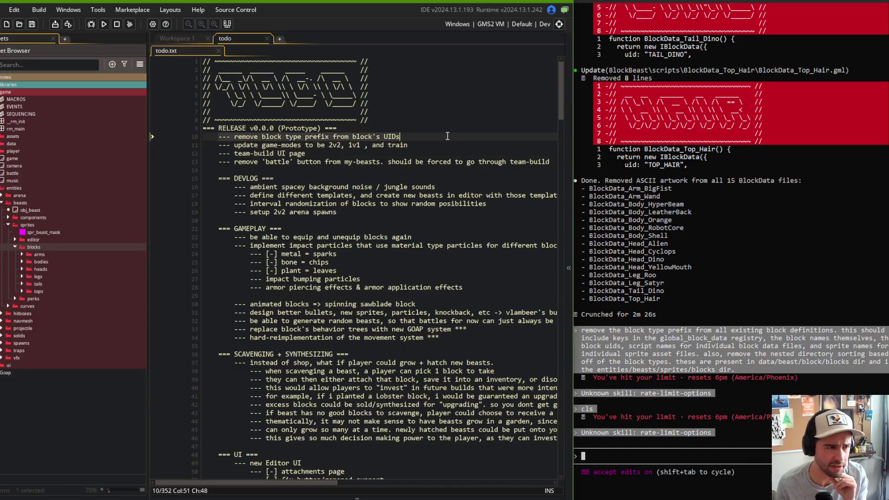
- Close todo.txt, collapse the blocks and entities folders, and switch to Streamlabs Desktop
left_click(266, 38)
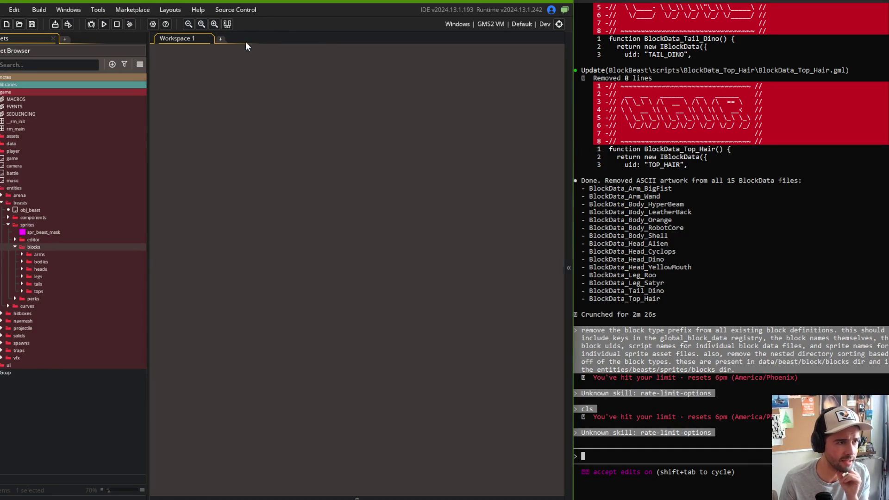
left_click(14, 247)
left_click(1, 188)
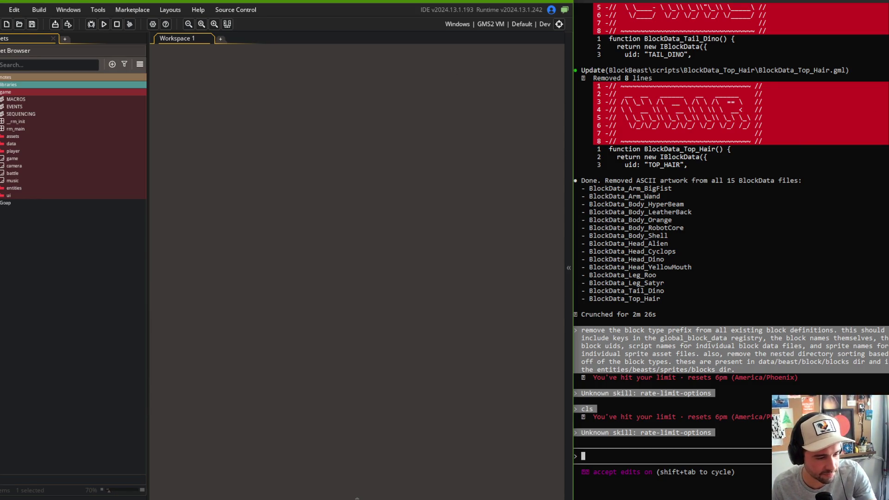
key("alt+Tab")
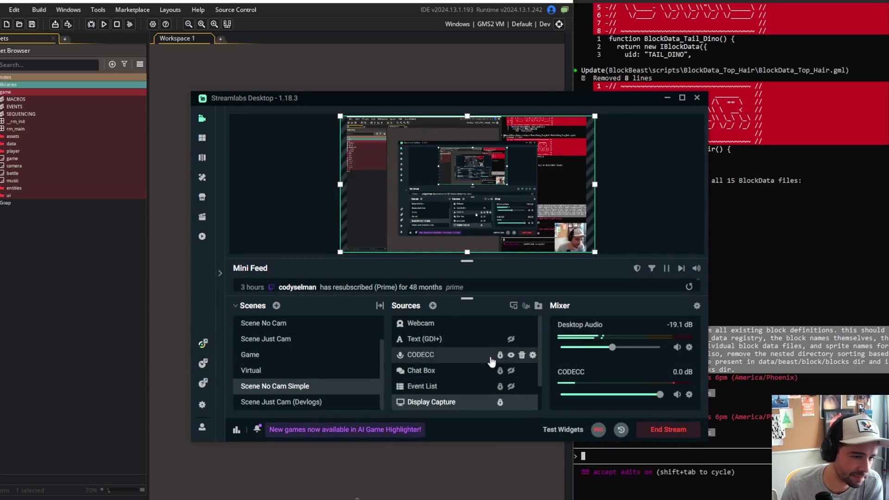
- Hide the Webcam source and show the Text (GDI+) source reading 'stream is over'
left_click(511, 323)
left_click(511, 340)
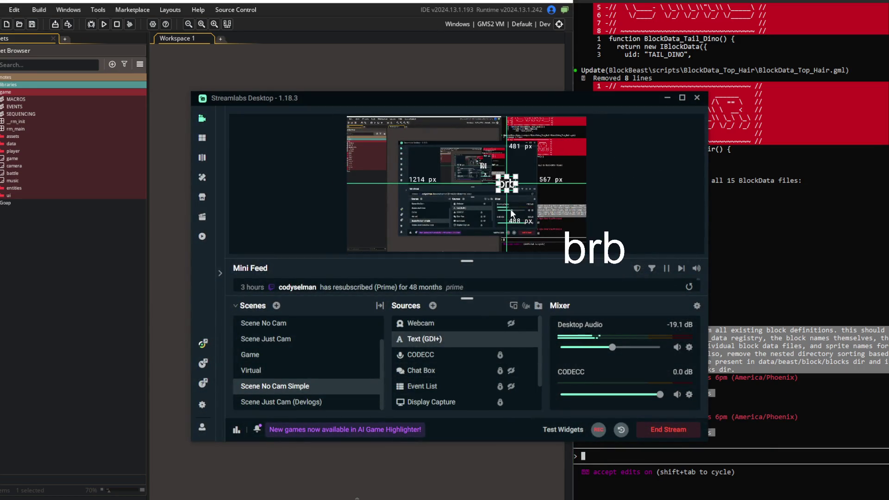
double_click(425, 339)
type("stream is over")
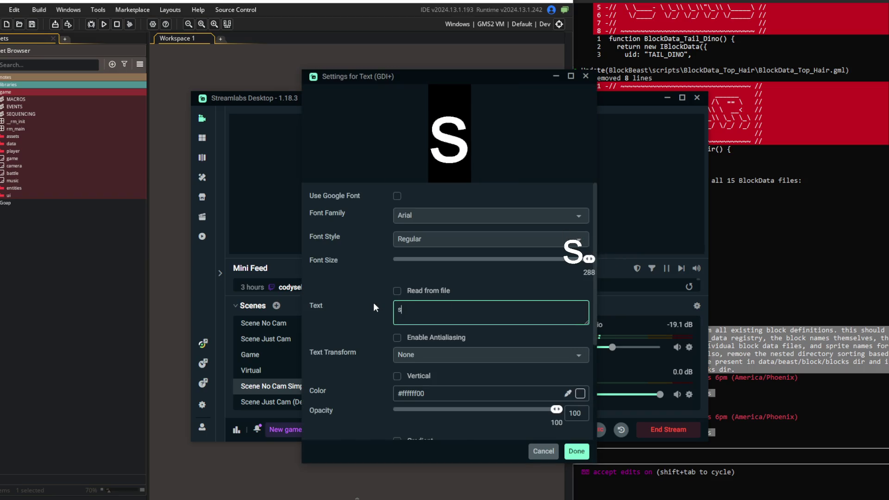
left_click(576, 451)
- Move the 'stream is over' text up near the top of the stream preview
left_click_drag(534, 99, 335, 103)
left_click_drag(356, 189, 264, 143)
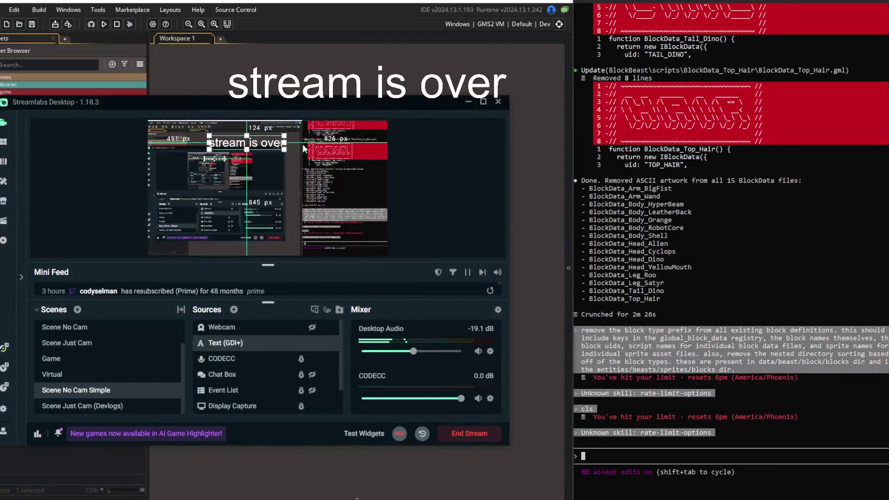
left_click_drag(340, 102, 344, 148)
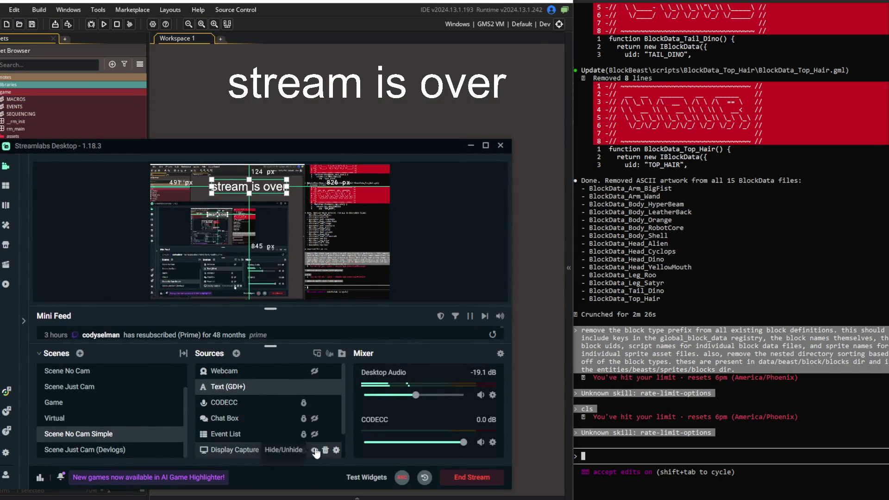
left_click(351, 114)
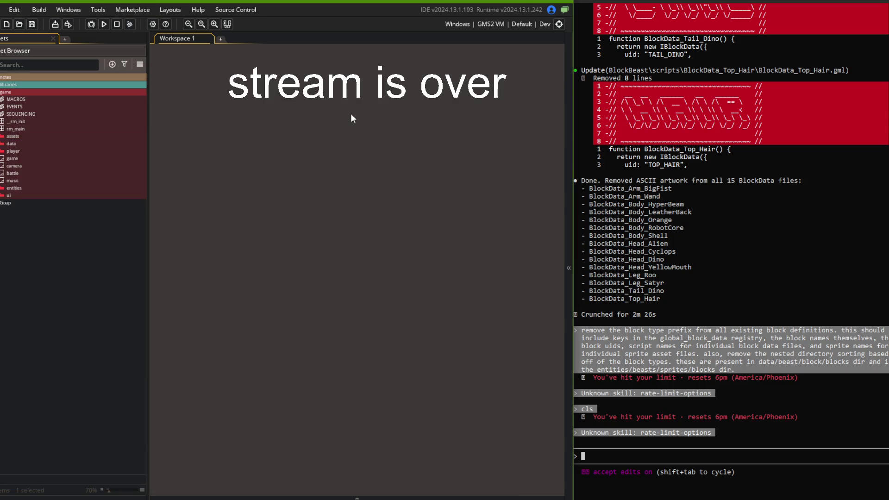